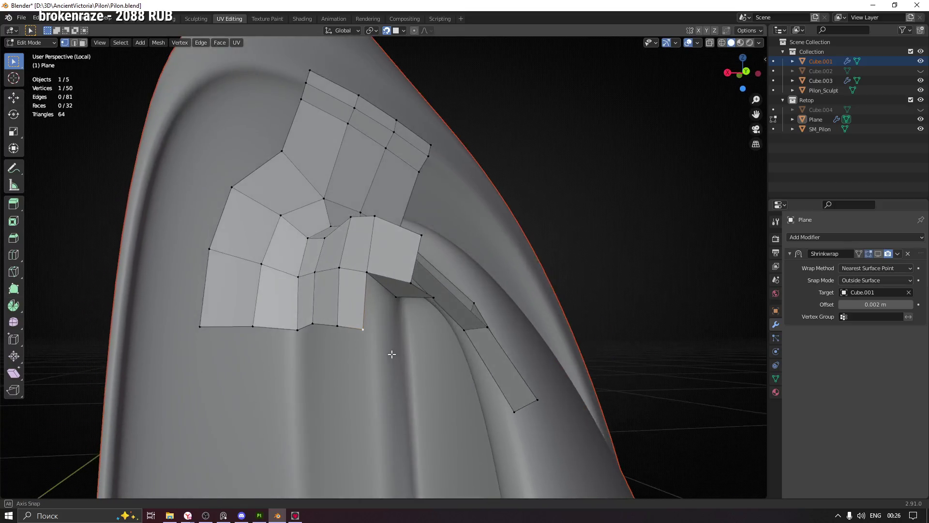
Extrude a vertex at the inner hook corner and fill a quad, reaching 51 vertices and 33 faces.
key("e")
left_click(401, 327)
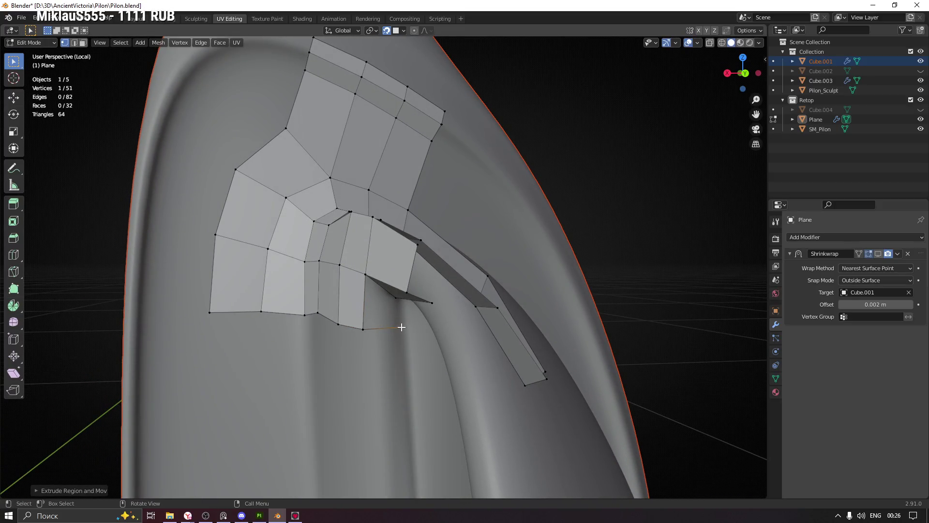
left_click(364, 329)
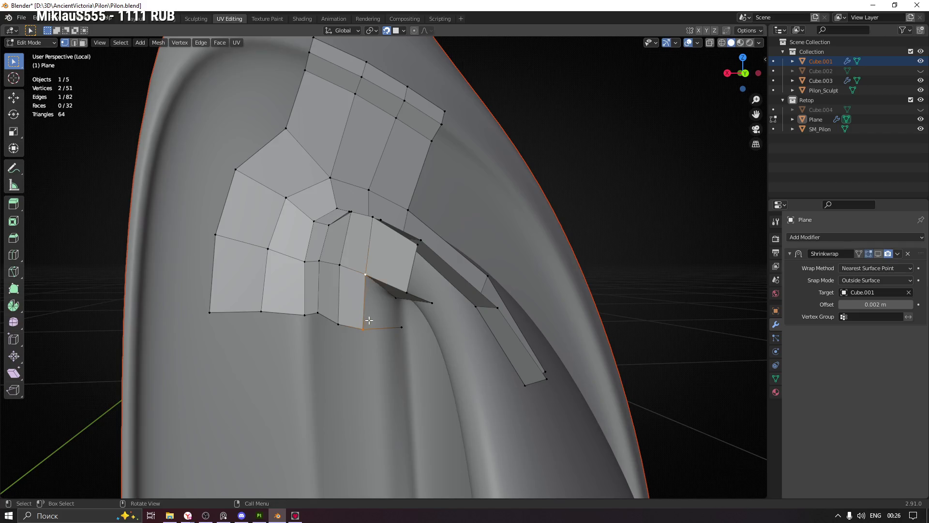
middle_click_drag(370, 320, 391, 301)
key("f")
mouse_move(409, 331)
middle_mouse_down()
mouse_move(415, 308)
mouse_move(403, 302)
mouse_move(404, 313)
middle_mouse_up()
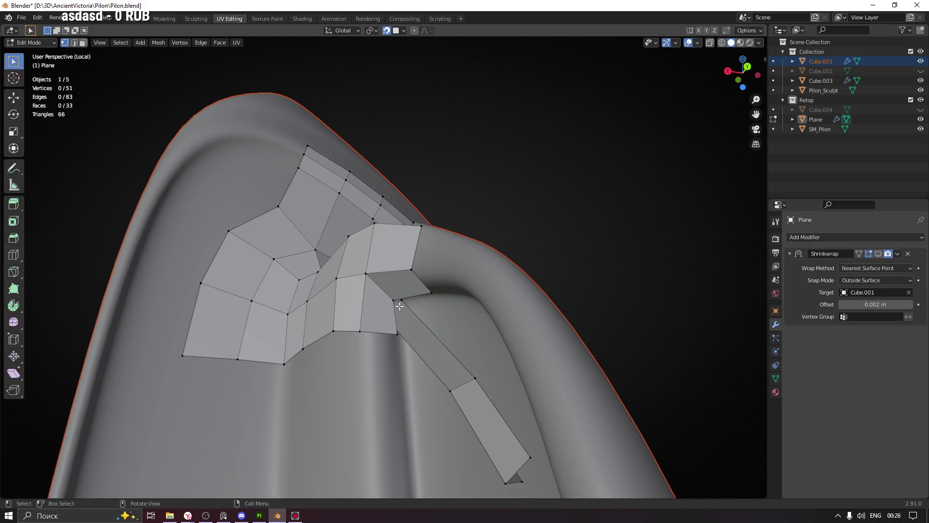
middle_click_drag(410, 310, 405, 315)
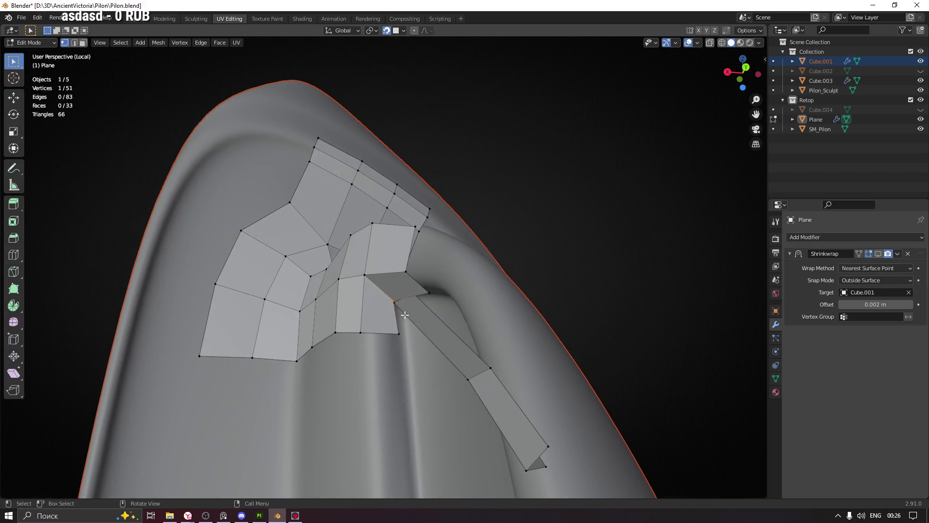
left_click(758, 41)
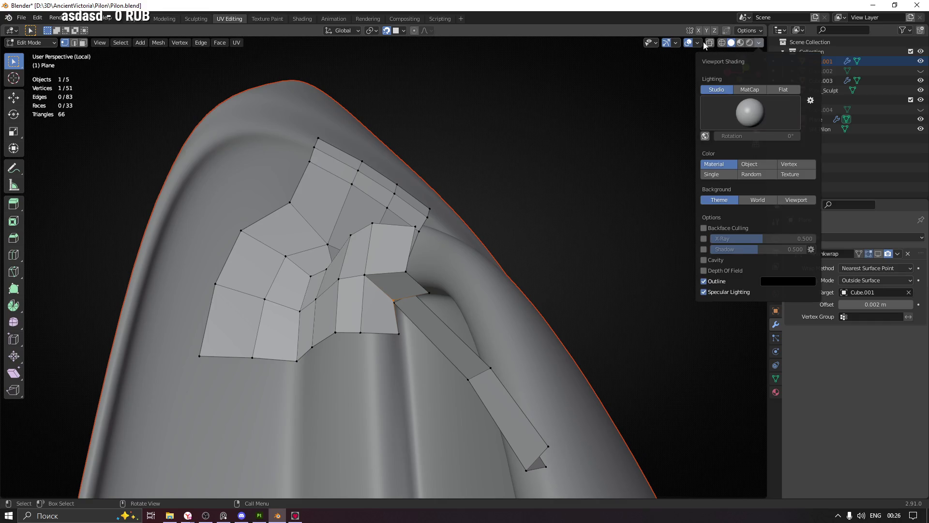
Review the viewport Overlays and Gizmos options.
left_click(701, 42)
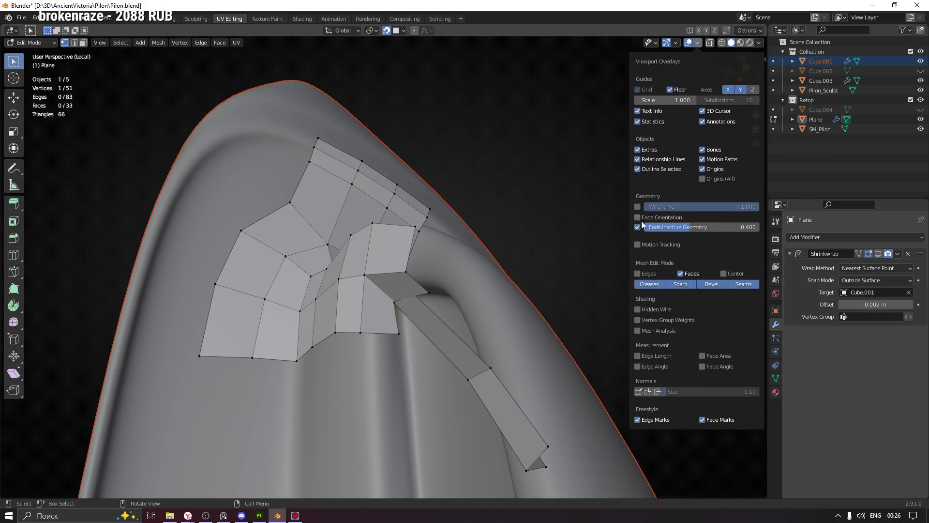
left_click(676, 44)
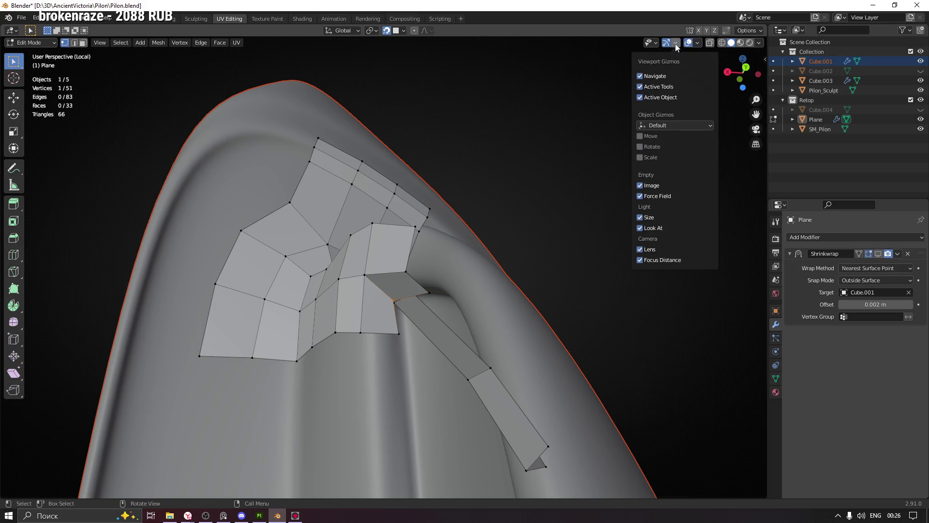
mouse_move(697, 43)
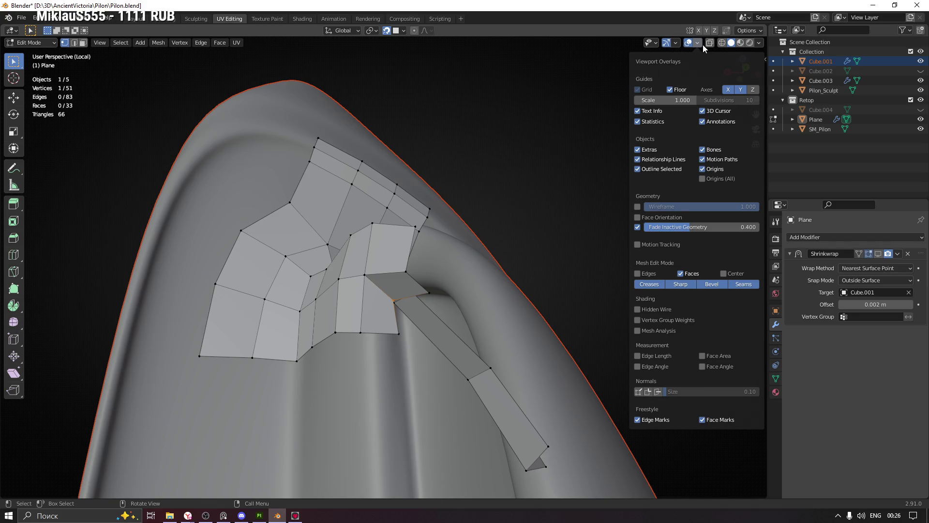
Toggle the Plane's In Front display off and back on under Viewport Display.
left_click(776, 379)
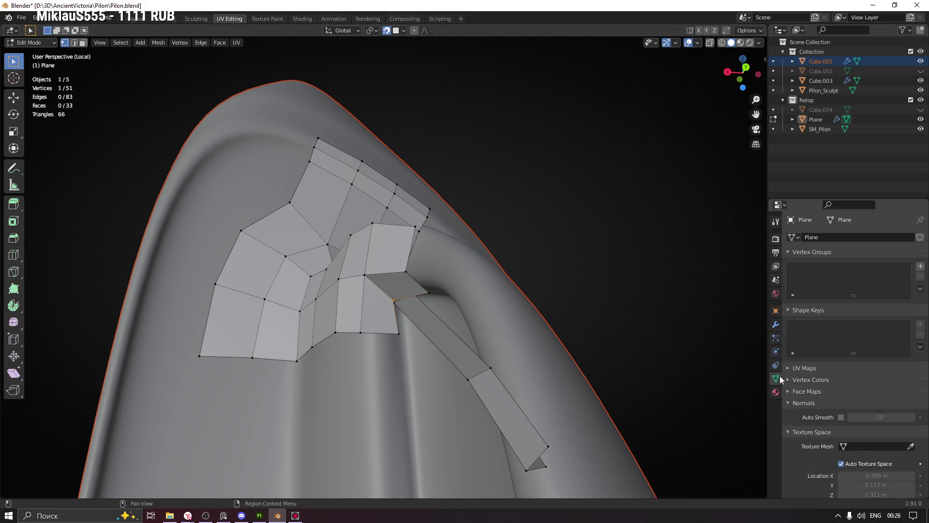
left_click(776, 311)
scroll(817, 432, "down", 5)
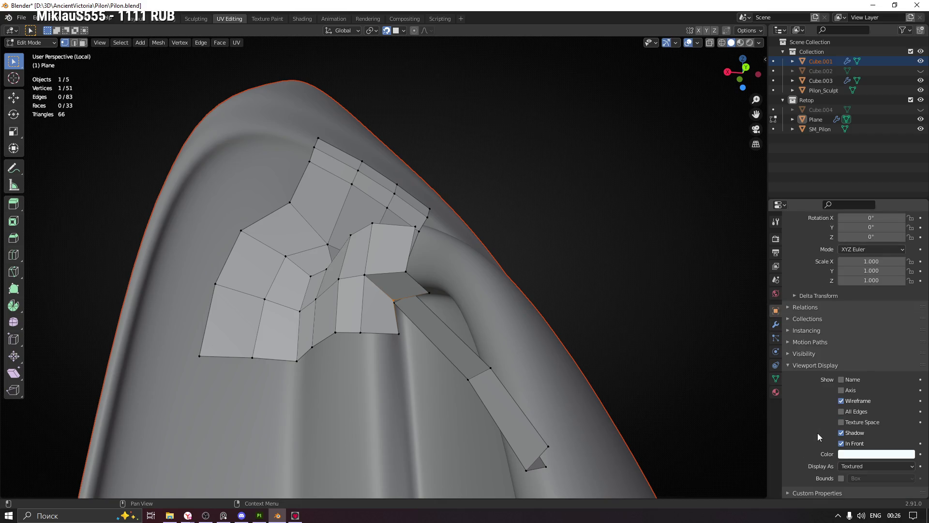
left_click(841, 444)
left_click(842, 444)
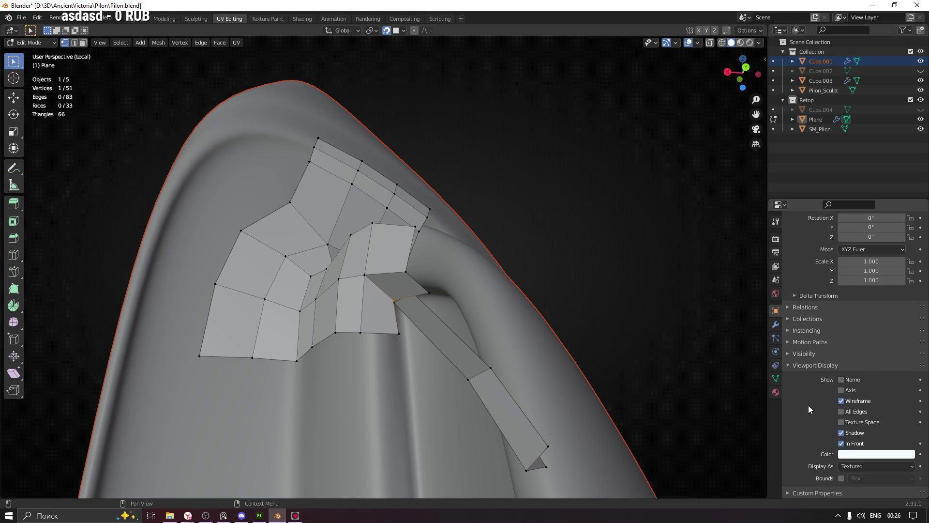
Glance at the Render and Tool settings, then return to the Plane's Object properties.
left_click(776, 224)
left_click(775, 239)
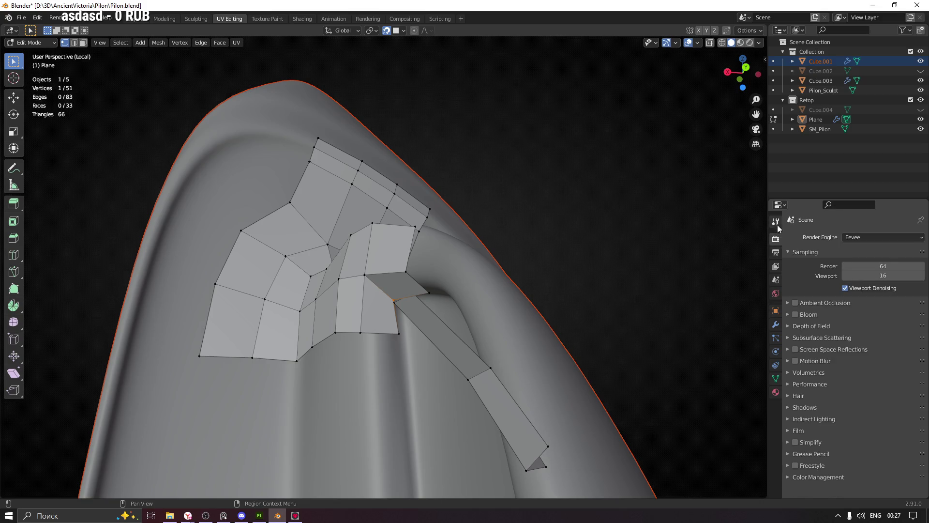
left_click(778, 225)
left_click(776, 311)
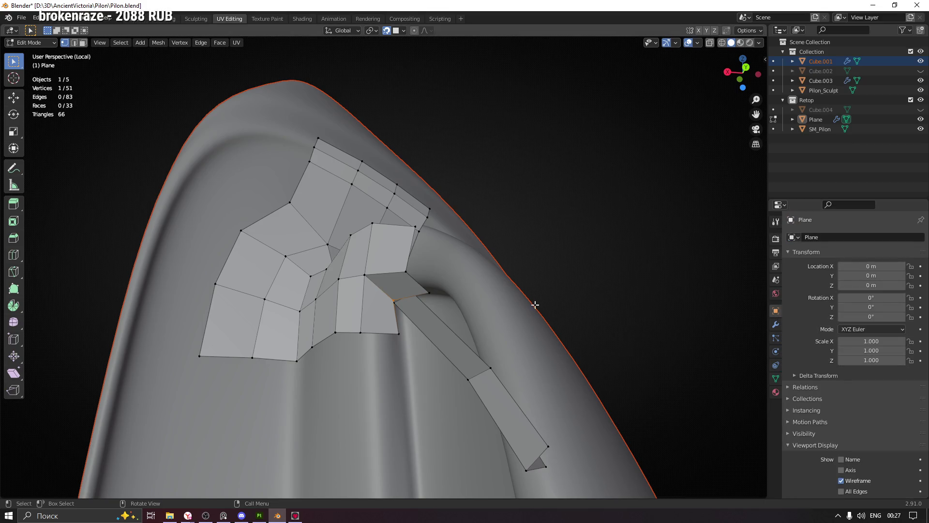
mouse_move(423, 287)
middle_mouse_down()
mouse_move(395, 327)
mouse_move(487, 349)
mouse_move(456, 298)
mouse_move(445, 325)
mouse_move(355, 334)
middle_mouse_up()
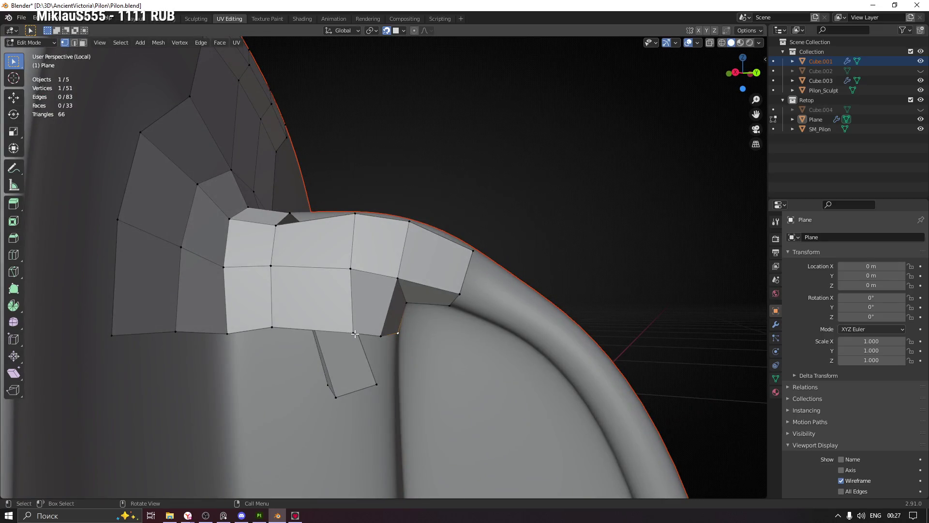
Slide two vertices along the retopo mesh's lower edge onto the sculpt.
key("g")
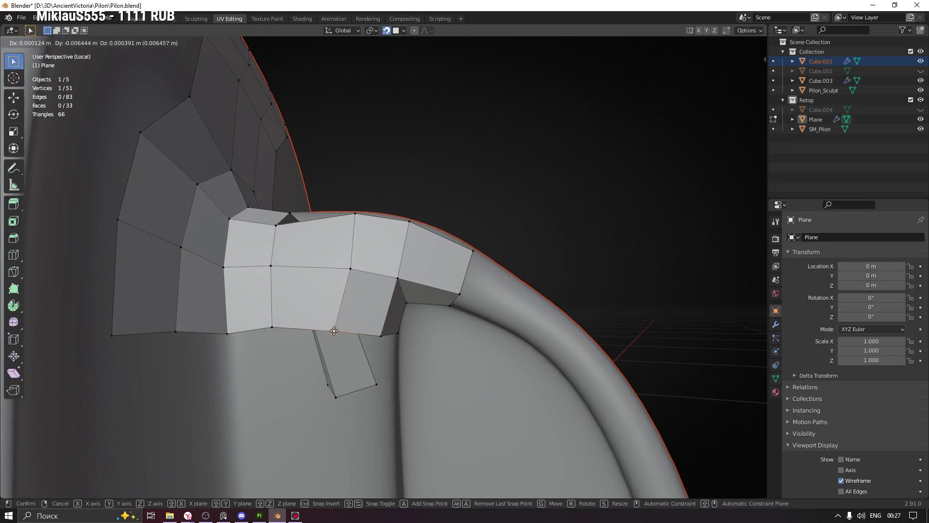
left_click(334, 331)
left_click(272, 327)
key("g")
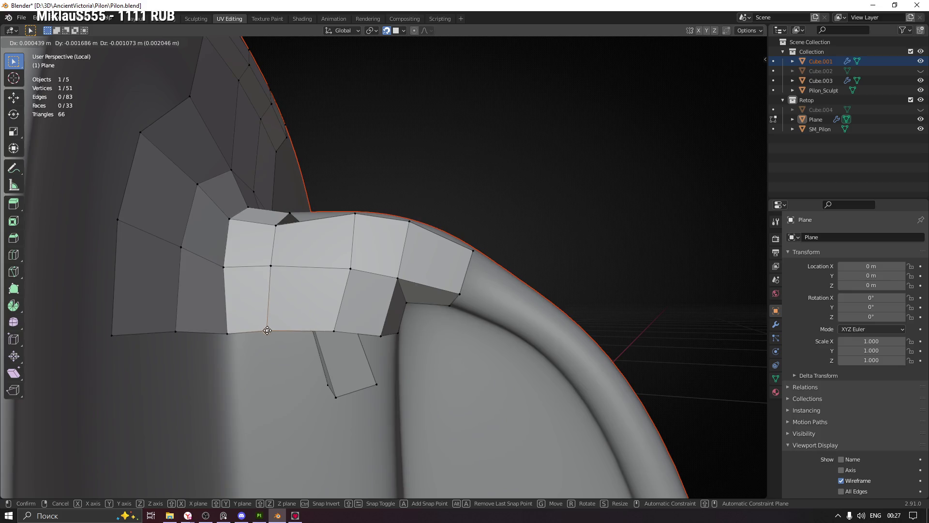
left_click(267, 331)
Raise a vertex near the start of the hook to follow the surface.
mouse_move(267, 331)
middle_mouse_down()
mouse_move(320, 333)
mouse_move(338, 315)
mouse_move(328, 347)
mouse_move(340, 305)
mouse_move(321, 290)
middle_mouse_up()
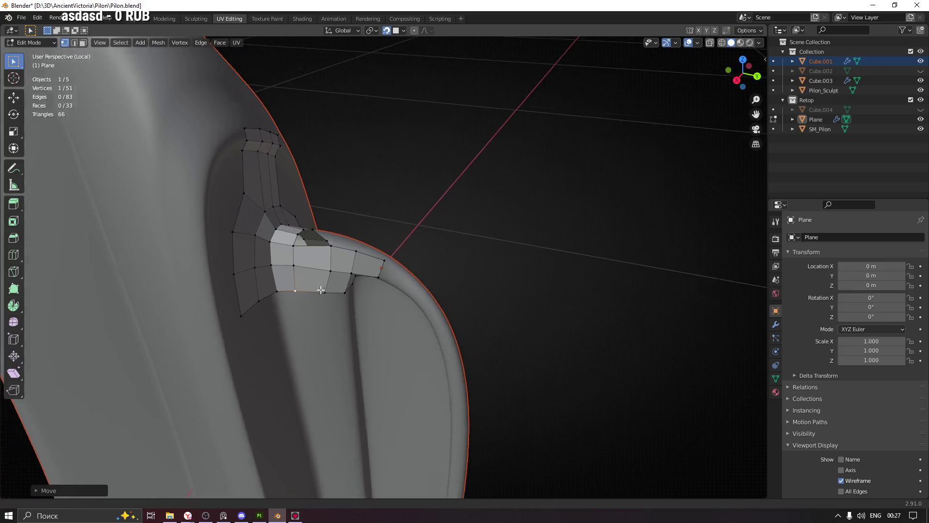
scroll(321, 289, "up", 4)
middle_click_drag(307, 253, 270, 241)
scroll(269, 241, "up", 2)
mouse_move(291, 206)
middle_mouse_down()
mouse_move(353, 265)
mouse_move(386, 274)
mouse_move(361, 271)
middle_mouse_up()
key("g")
left_click(314, 271)
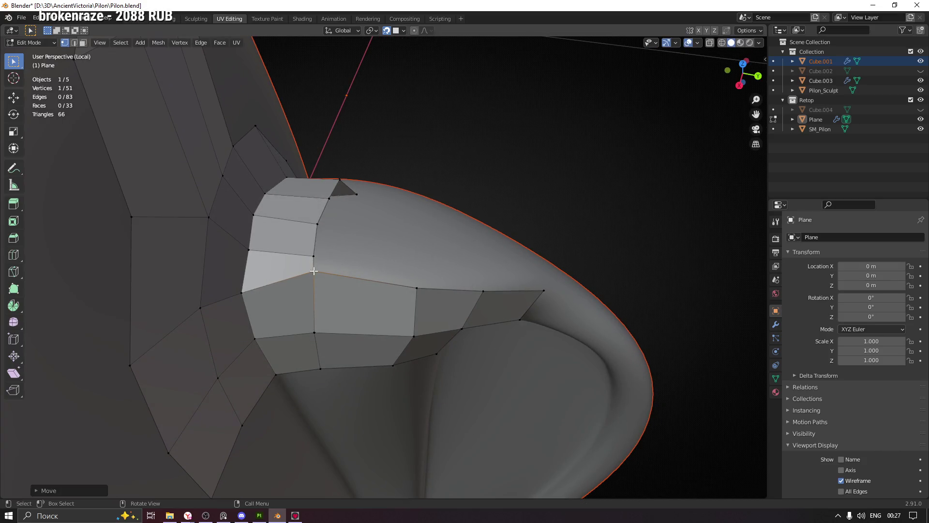
Move another vertex into place, then view the hook up close.
mouse_move(243, 294)
middle_mouse_down()
mouse_move(329, 261)
mouse_move(288, 249)
mouse_move(349, 266)
mouse_move(341, 269)
mouse_move(363, 263)
mouse_move(322, 260)
mouse_move(341, 257)
middle_mouse_up()
key("g")
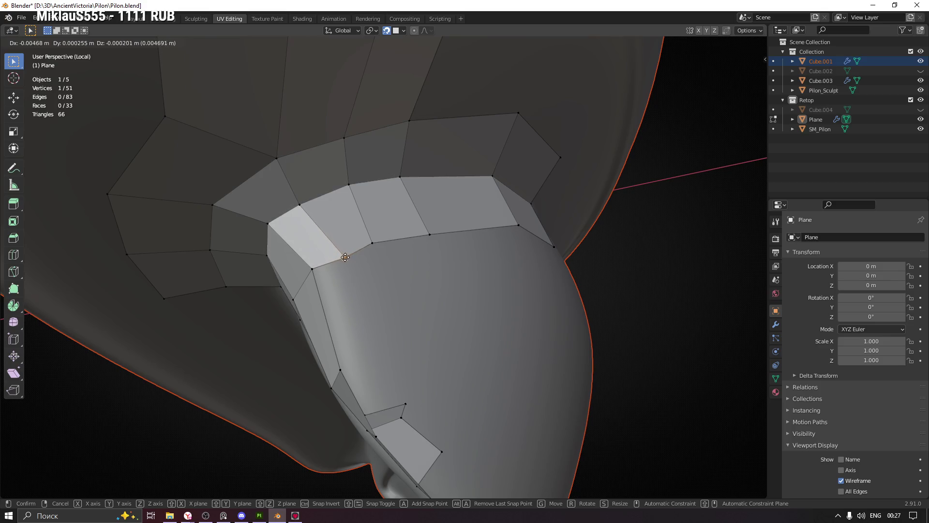
left_click(389, 244)
middle_click_drag(389, 244, 325, 218)
middle_click_drag(298, 253, 457, 265)
middle_click_drag(511, 331, 427, 250)
mouse_move(457, 327)
middle_mouse_down()
mouse_move(489, 291)
mouse_move(497, 262)
mouse_move(452, 280)
mouse_move(514, 249)
mouse_move(516, 233)
mouse_move(499, 235)
mouse_move(436, 195)
middle_mouse_up()
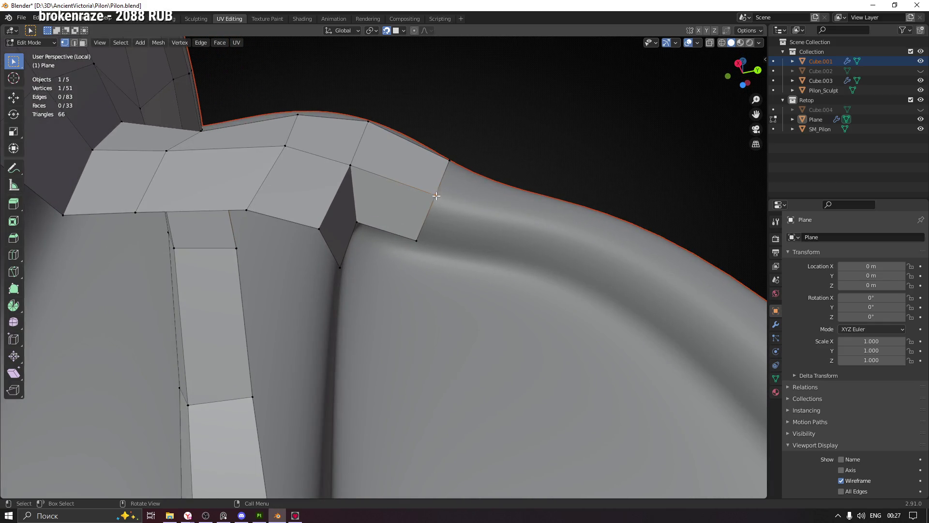
Reposition the face's lower-right corner vertex onto the curving surface.
left_click(415, 244)
mouse_move(431, 249)
middle_mouse_down()
mouse_move(421, 218)
mouse_move(435, 249)
mouse_move(425, 234)
middle_mouse_up()
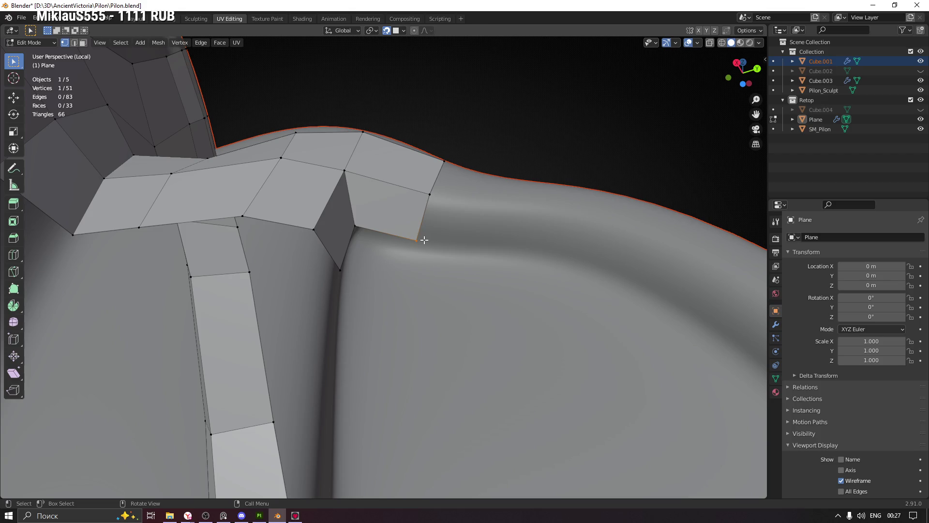
key("g")
left_click(411, 249)
Fine-tune the remaining nearby vertices so the quads hug the hook's curve.
mouse_move(411, 249)
middle_mouse_down()
mouse_move(358, 246)
mouse_move(357, 291)
mouse_move(365, 265)
mouse_move(374, 297)
mouse_move(358, 290)
mouse_move(405, 267)
mouse_move(394, 259)
mouse_move(389, 296)
mouse_move(409, 289)
mouse_move(386, 298)
middle_mouse_up()
key("g")
left_click(357, 246)
key("g")
left_click(360, 293)
key("g")
left_click(356, 295)
Extrude a vertex toward the hook, fill a small quad, and adjust its corner.
key("e")
left_click(434, 302)
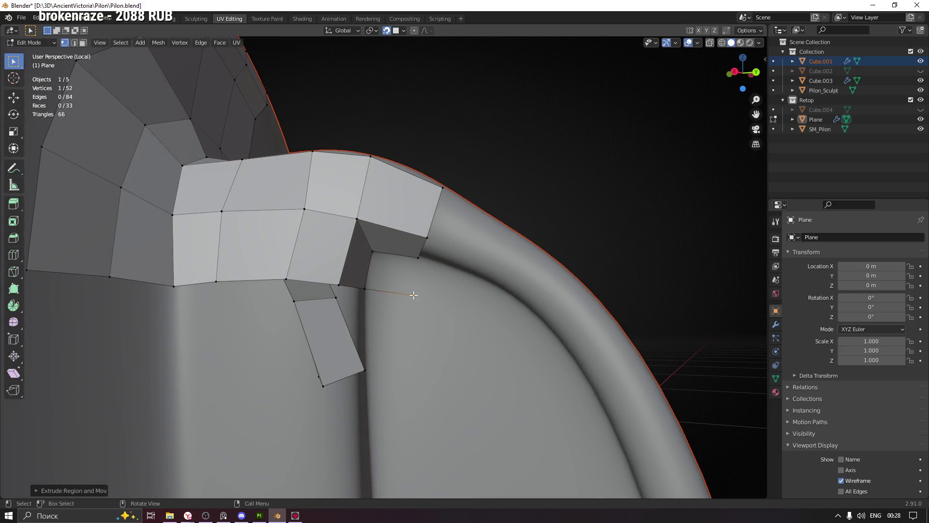
left_click(372, 252)
key("f")
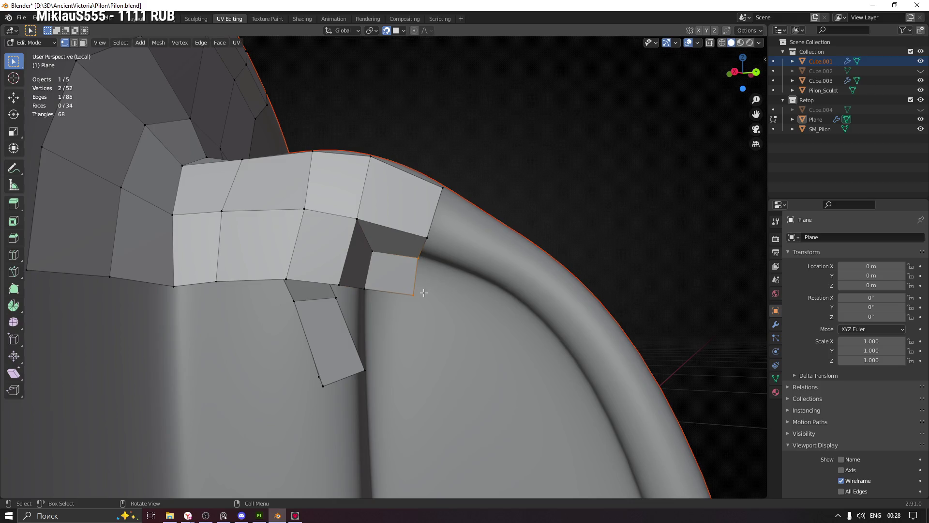
middle_click_drag(429, 308, 433, 303)
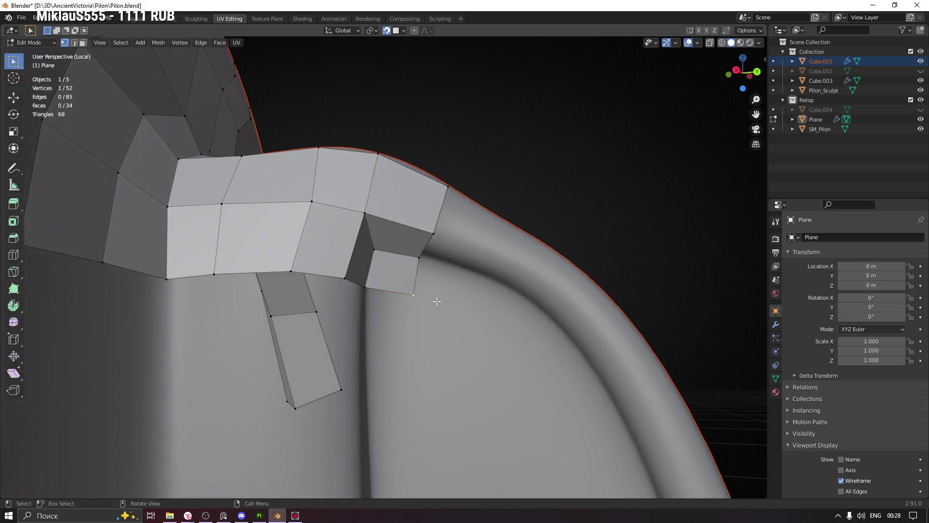
key("g")
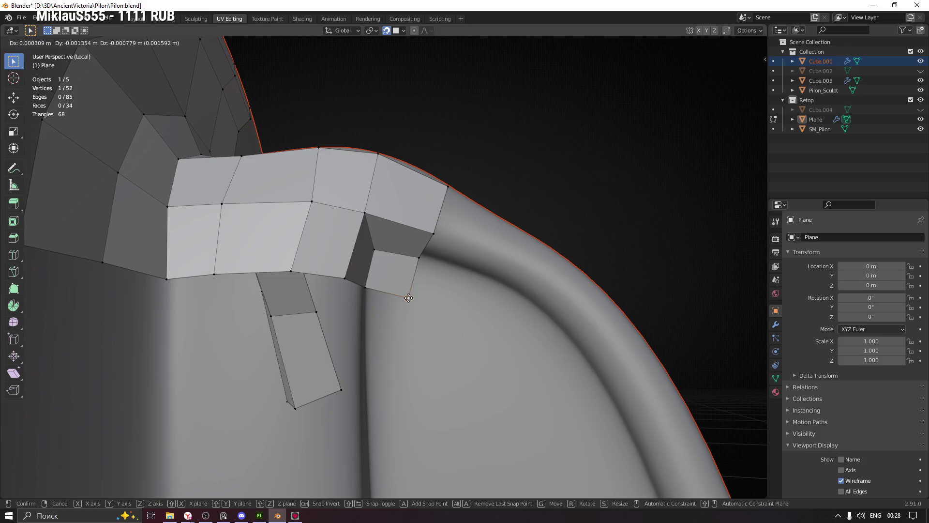
left_click(409, 297)
middle_click_drag(436, 291, 407, 314)
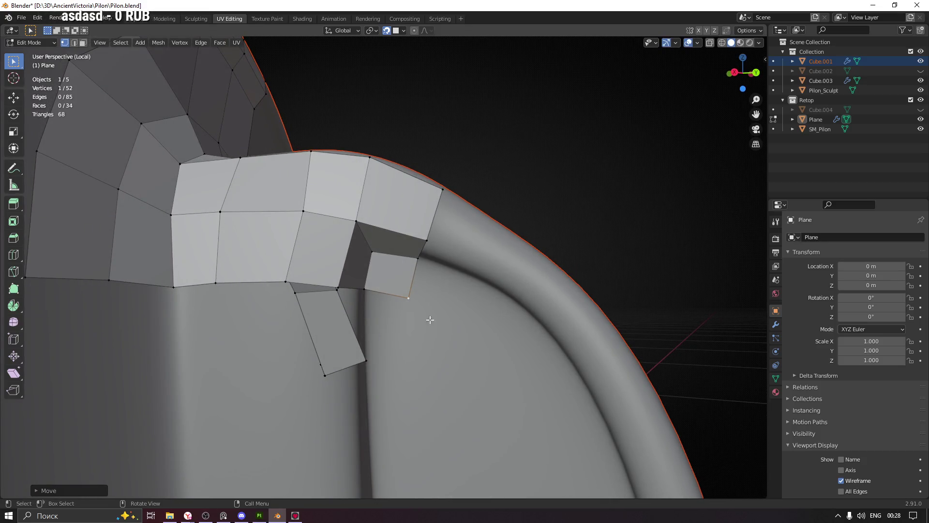
mouse_move(467, 219)
middle_mouse_down()
mouse_move(442, 253)
mouse_move(425, 257)
mouse_move(421, 244)
mouse_move(473, 271)
mouse_move(455, 251)
middle_mouse_up()
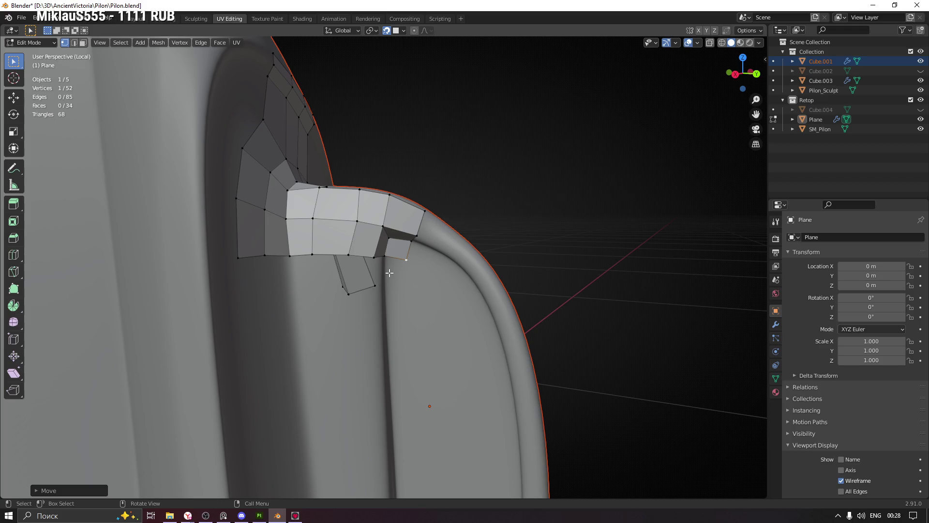
scroll(430, 260, "up", 4)
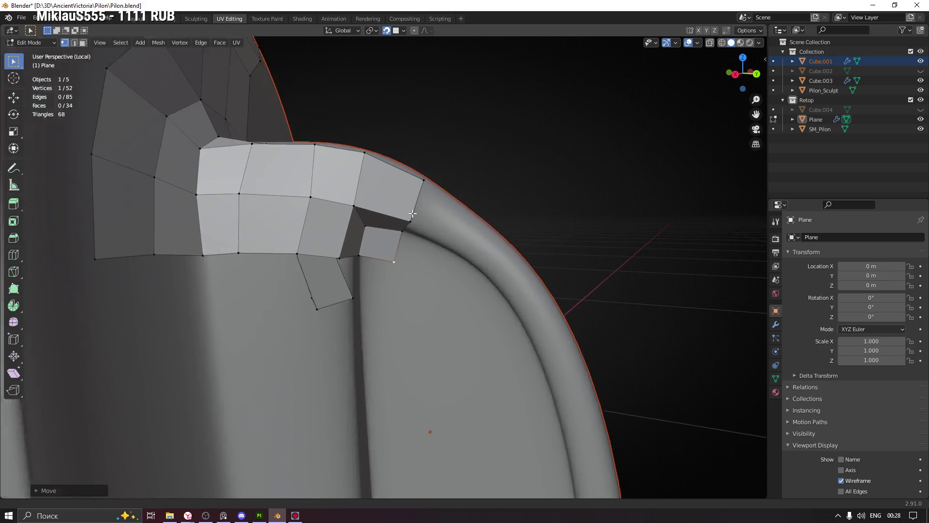
Extrude the small quad's edge into a second quad and adjust its new vertex.
left_click(392, 248)
mouse_move(403, 260)
middle_mouse_down()
mouse_move(409, 228)
mouse_move(401, 238)
mouse_move(414, 254)
middle_mouse_up()
key("e")
left_click(438, 237)
left_click(438, 237)
key("g")
left_click(442, 235)
mouse_move(466, 257)
middle_mouse_down()
mouse_move(446, 224)
mouse_move(452, 232)
mouse_move(472, 214)
mouse_move(465, 244)
mouse_move(495, 221)
mouse_move(495, 250)
middle_mouse_up()
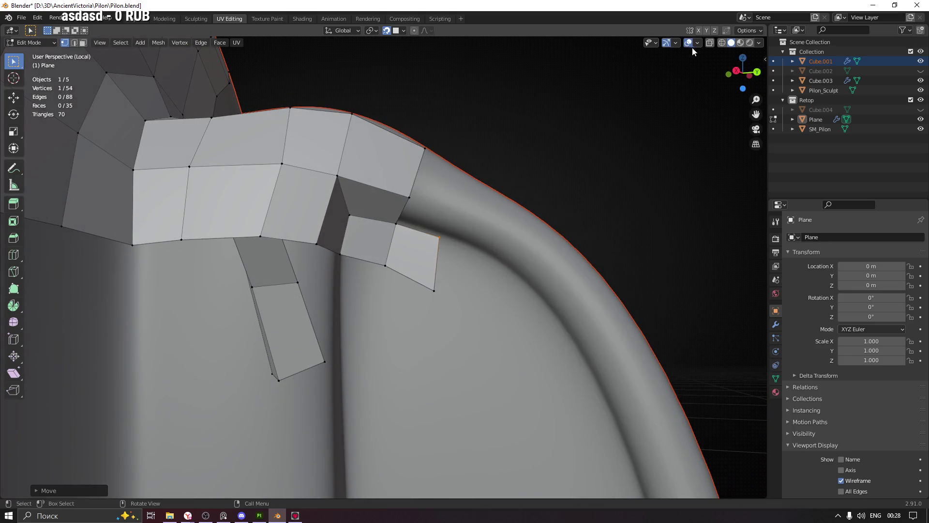
Switch viewport lighting to MatCap using the reddish matcap.
left_click(754, 45)
left_click(748, 89)
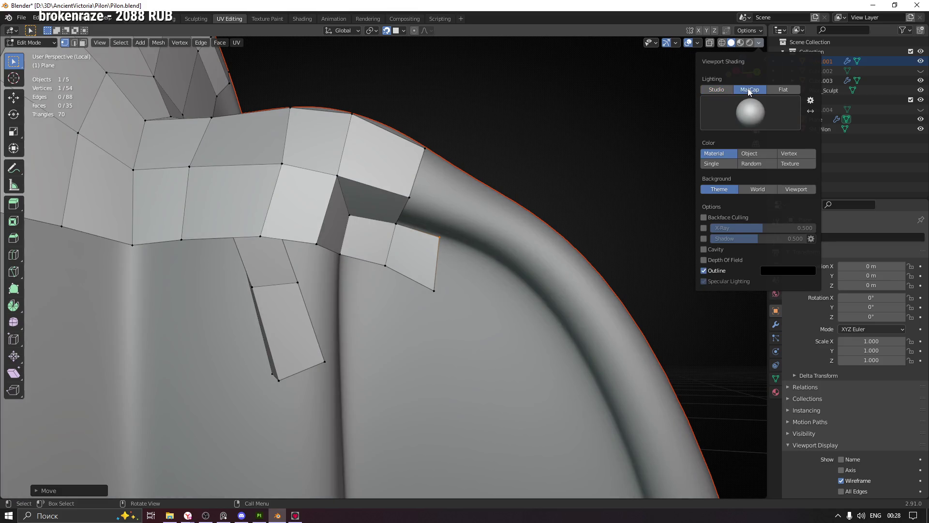
left_click(748, 112)
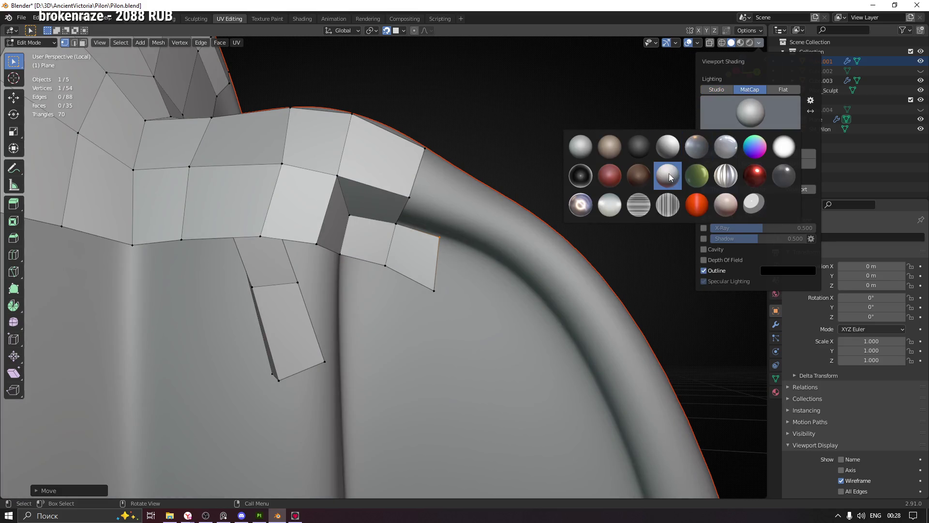
left_click(670, 172)
Drop the lower strip vertex onto the hook surface.
middle_click_drag(441, 238, 436, 236)
key("g")
left_click(437, 236)
key("g")
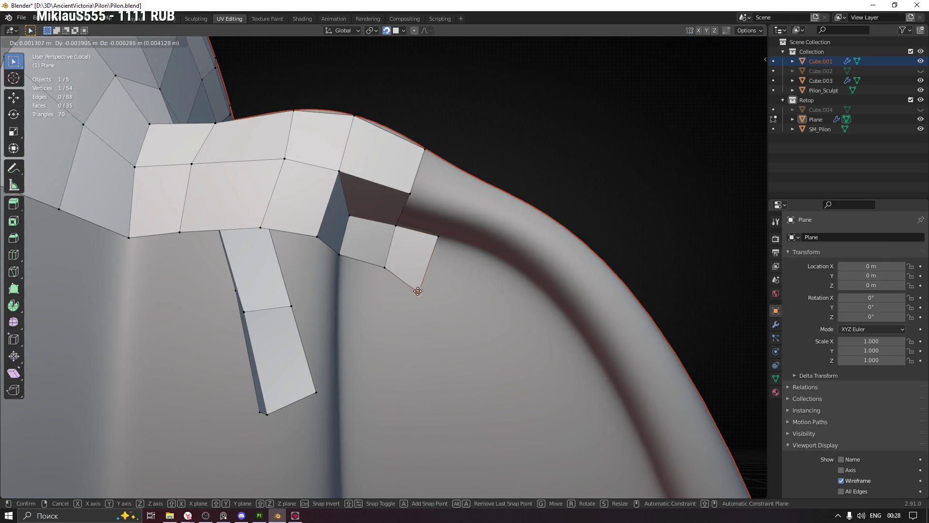
left_click(417, 296)
Tweak two more strip vertices onto the hook's surface.
scroll(417, 296, "down", 3)
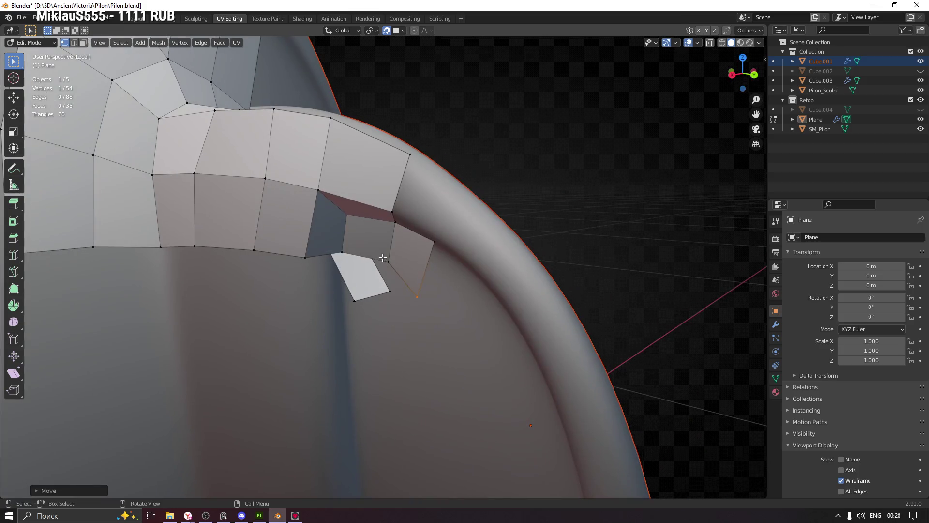
left_click(384, 258)
scroll(393, 254, "up", 3)
key("g")
left_click(393, 253)
mouse_move(393, 252)
middle_mouse_down()
mouse_move(377, 242)
mouse_move(401, 255)
middle_mouse_up()
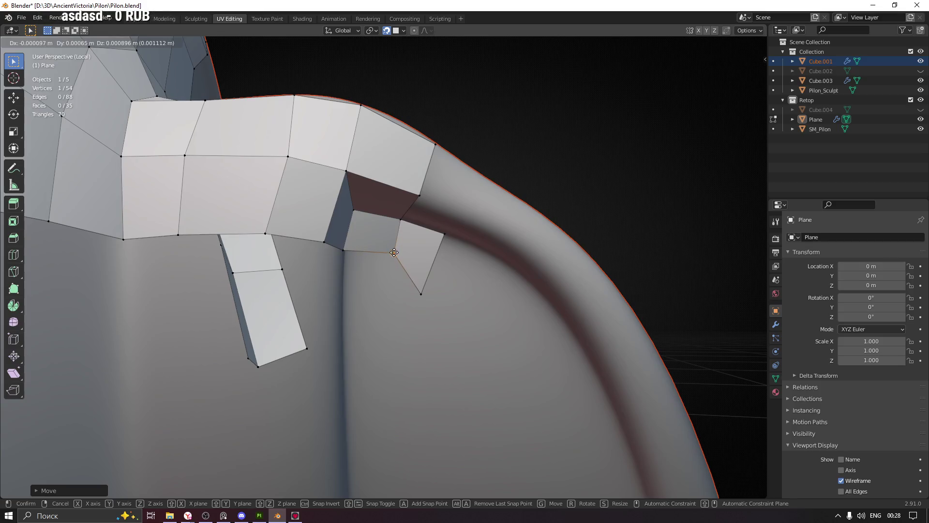
key("g")
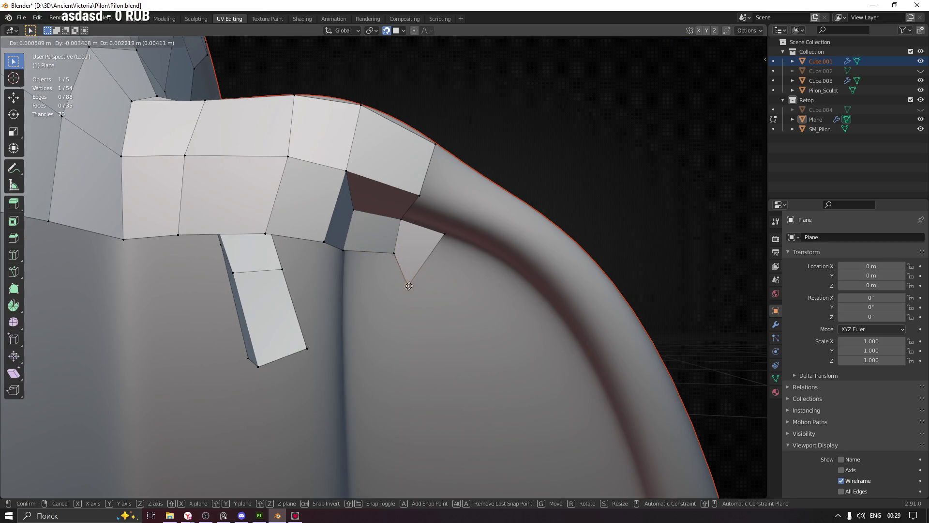
left_click(416, 280)
mouse_move(416, 280)
middle_mouse_down()
mouse_move(467, 224)
mouse_move(441, 240)
middle_mouse_up()
Extrude a vertex along the hook edge, fill a face, and nudge it.
key("e")
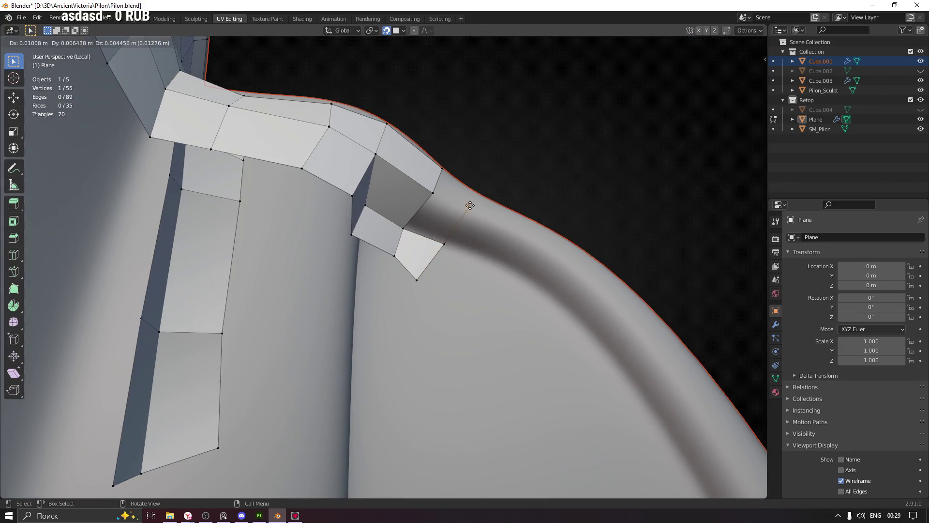
left_click(462, 211)
key("f")
middle_click_drag(444, 248, 465, 211)
key("g")
left_click(503, 187)
mouse_move(503, 187)
middle_mouse_down()
mouse_move(431, 307)
mouse_move(423, 304)
middle_mouse_up()
Extrude another vertex, fill the second face, and save Pilon.blend.
key("e")
left_click(440, 253)
mouse_move(440, 254)
middle_mouse_down()
mouse_move(458, 303)
mouse_move(415, 289)
middle_mouse_up()
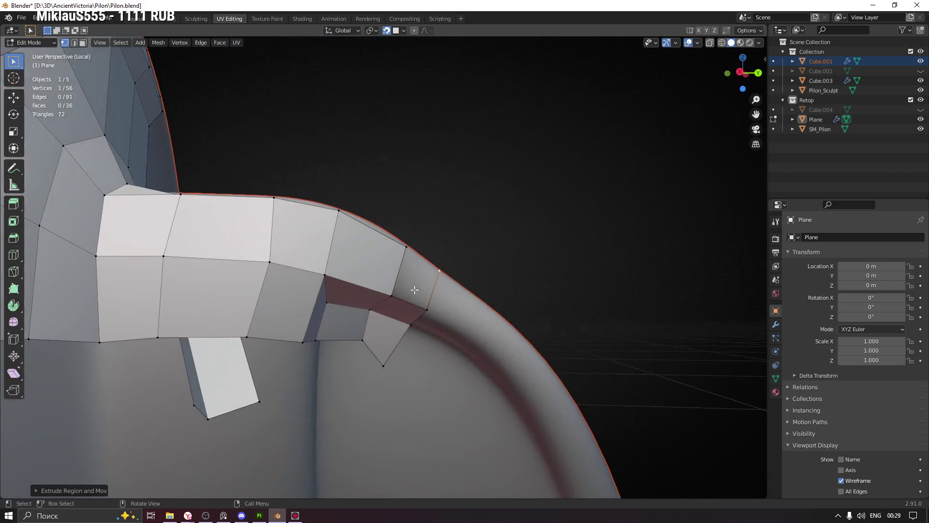
key("f")
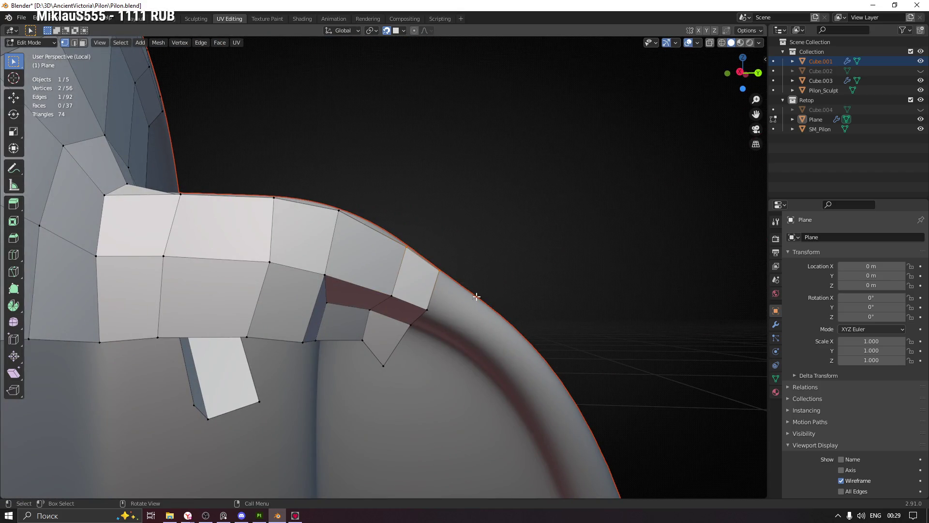
key("ctrl+s")
Adjust one more vertex and save the file again.
mouse_move(418, 318)
middle_mouse_down()
mouse_move(449, 274)
mouse_move(392, 276)
middle_mouse_up()
key("g")
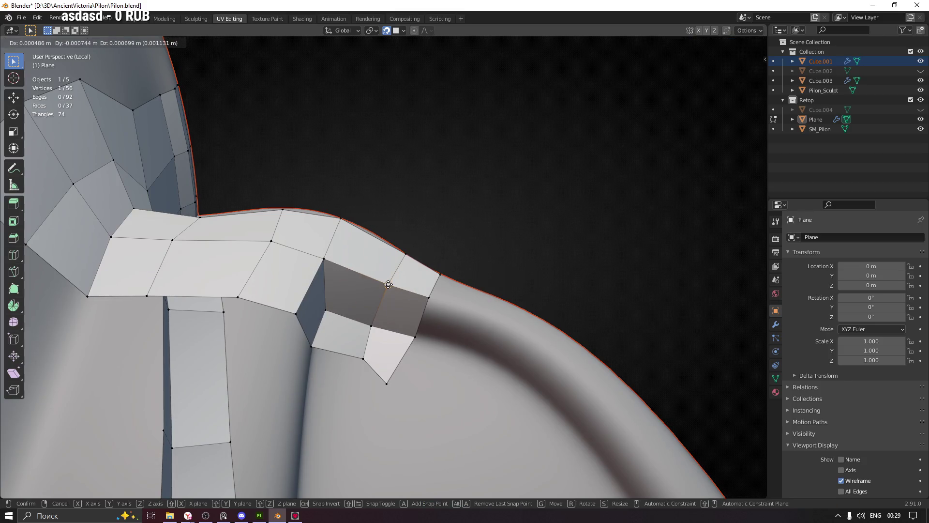
left_click(387, 285)
mouse_move(388, 285)
middle_mouse_down()
mouse_move(394, 357)
mouse_move(426, 229)
middle_mouse_up()
key("ctrl+s")
mouse_move(382, 203)
middle_mouse_down()
mouse_move(376, 281)
mouse_move(321, 280)
mouse_move(396, 274)
mouse_move(340, 296)
mouse_move(422, 261)
mouse_move(359, 255)
mouse_move(325, 276)
mouse_move(381, 266)
middle_mouse_up()
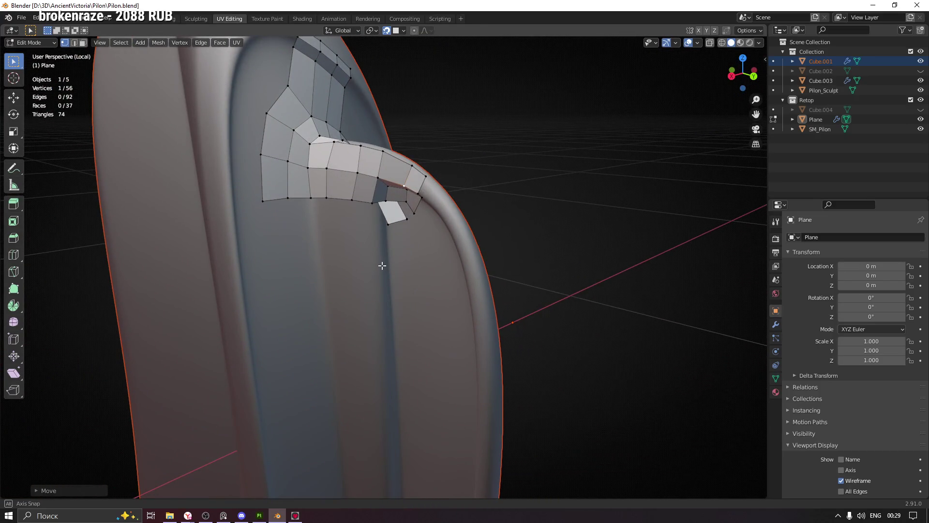
Extrude a new vertex below the strip's lower corner under the hook.
middle_click_drag(382, 265, 398, 266)
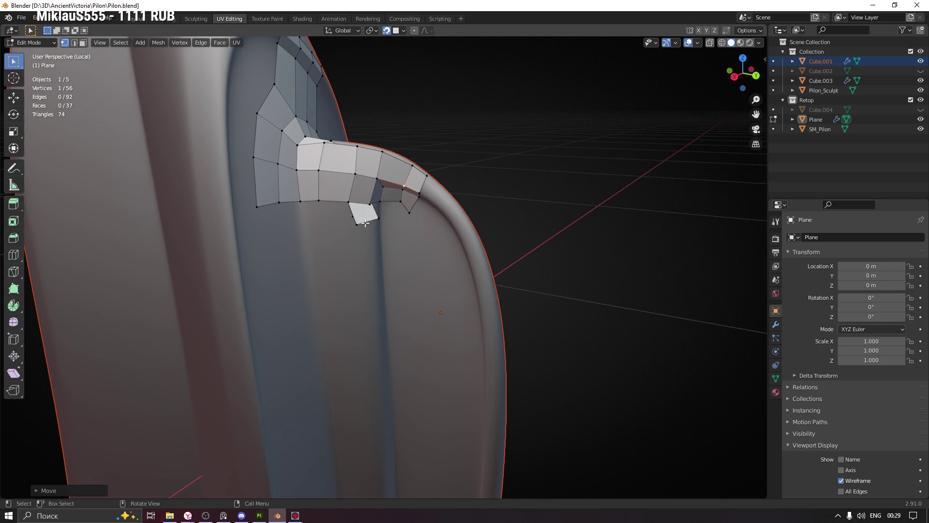
scroll(359, 222, "up", 4)
mouse_move(405, 205)
middle_mouse_down()
mouse_move(373, 189)
mouse_move(392, 176)
mouse_move(383, 169)
mouse_move(403, 177)
mouse_move(378, 132)
mouse_move(394, 182)
mouse_move(416, 193)
mouse_move(407, 203)
mouse_move(424, 197)
middle_mouse_up()
left_click(403, 176)
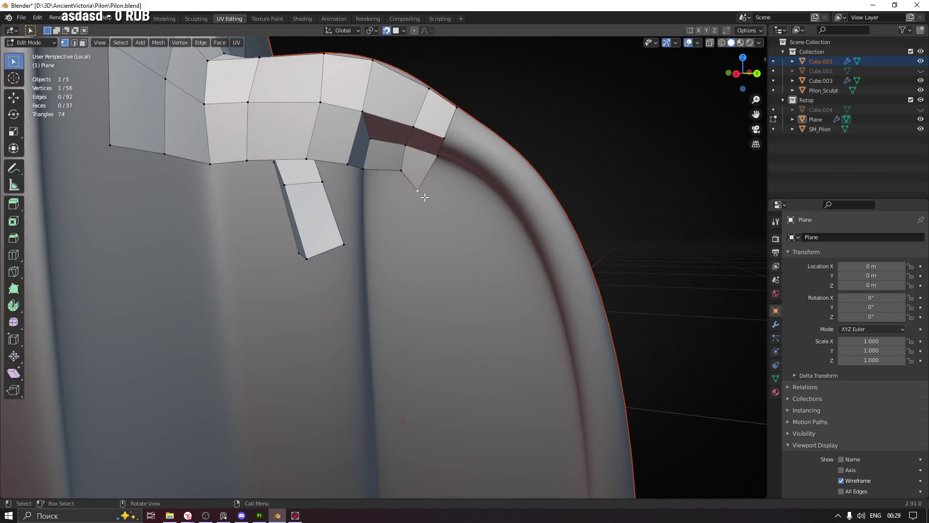
key("e")
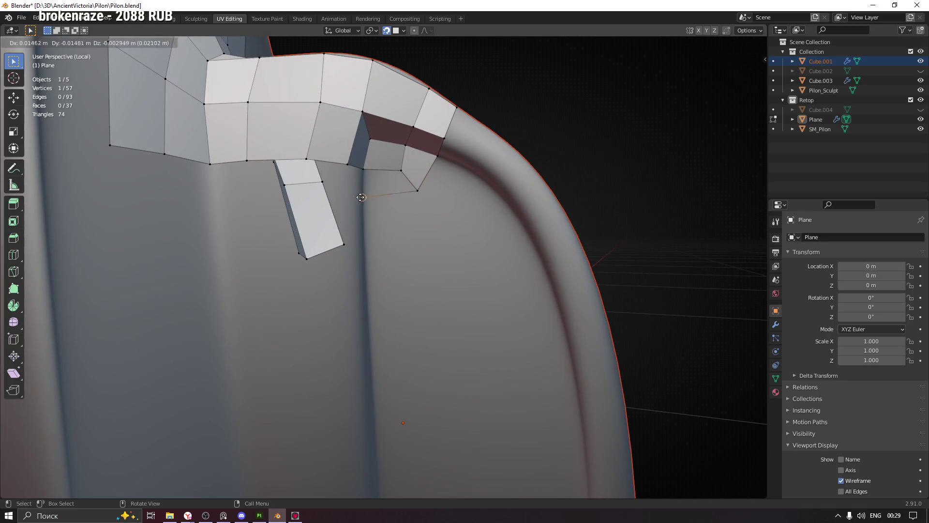
left_click(365, 195)
middle_click_drag(365, 194, 344, 211)
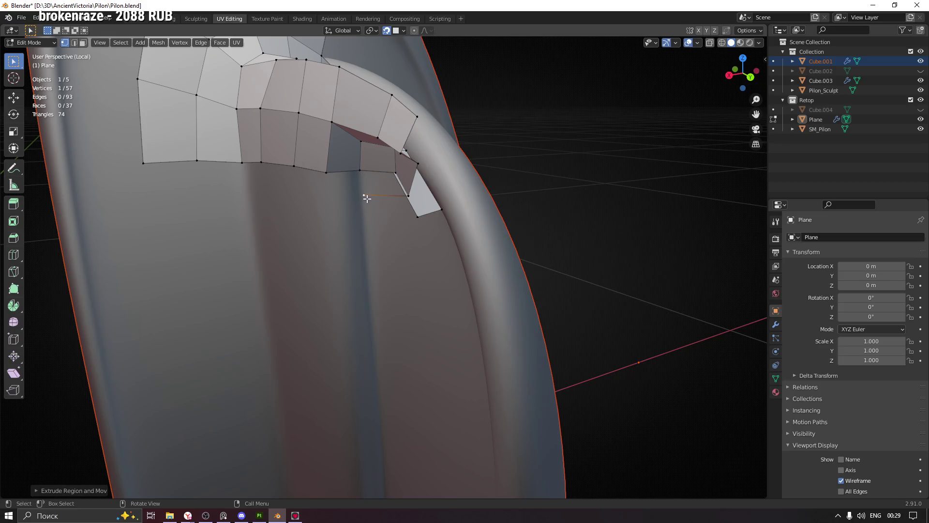
key("g")
left_click(362, 195)
Extrude a second vertex further around the underside and nudge it into place.
left_click(395, 173)
left_click(361, 195)
mouse_move(362, 195)
middle_mouse_down()
mouse_move(328, 214)
mouse_move(349, 208)
mouse_move(332, 205)
middle_mouse_up()
key("e")
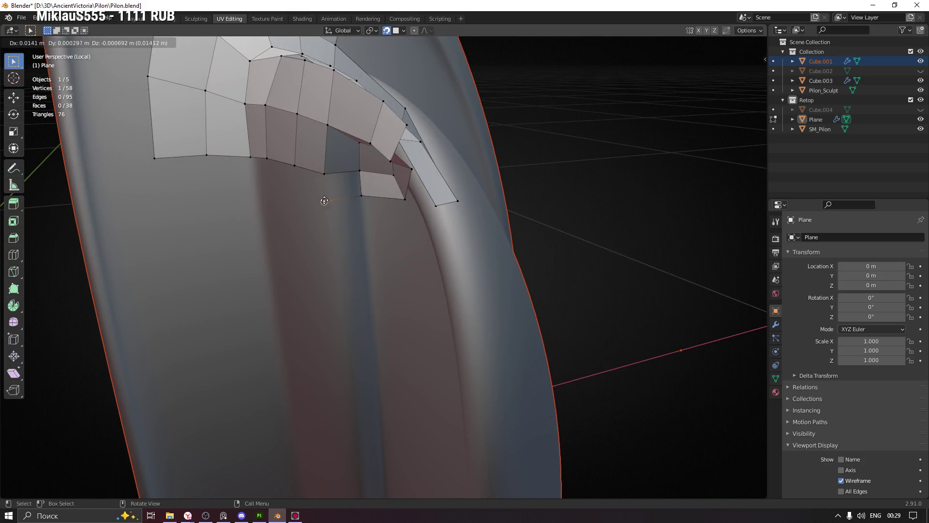
left_click(324, 200)
left_click(360, 171)
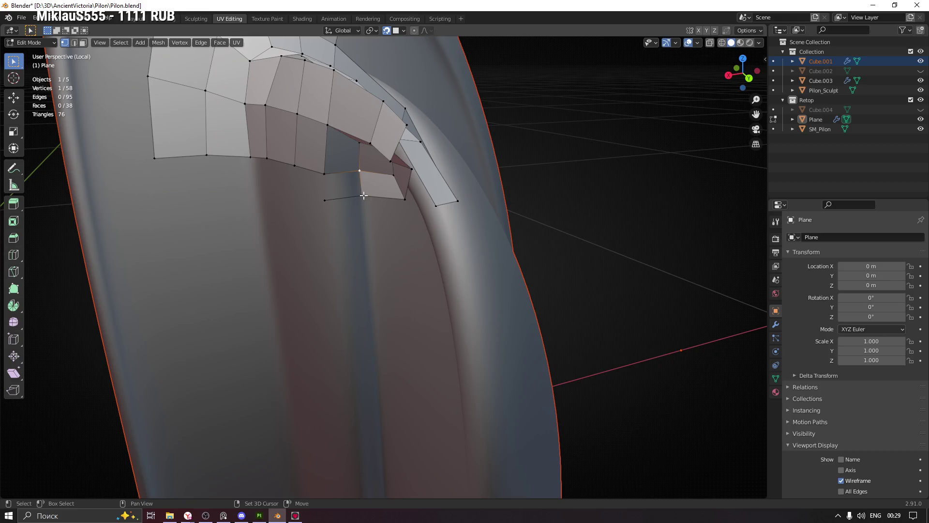
mouse_move(314, 217)
middle_mouse_down()
mouse_move(292, 203)
mouse_move(324, 203)
mouse_move(292, 223)
mouse_move(337, 201)
middle_mouse_up()
key("g")
left_click(314, 216)
Add a third vertex with Ctrl+right-click and settle it on the hook's underside.
key("g")
left_click(326, 202)
right_click(278, 213, "ctrl")
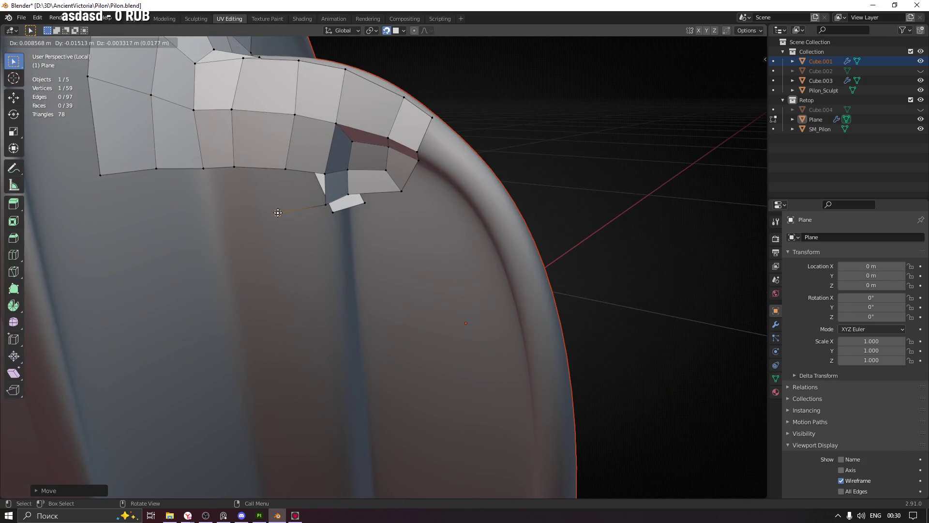
left_click(286, 206)
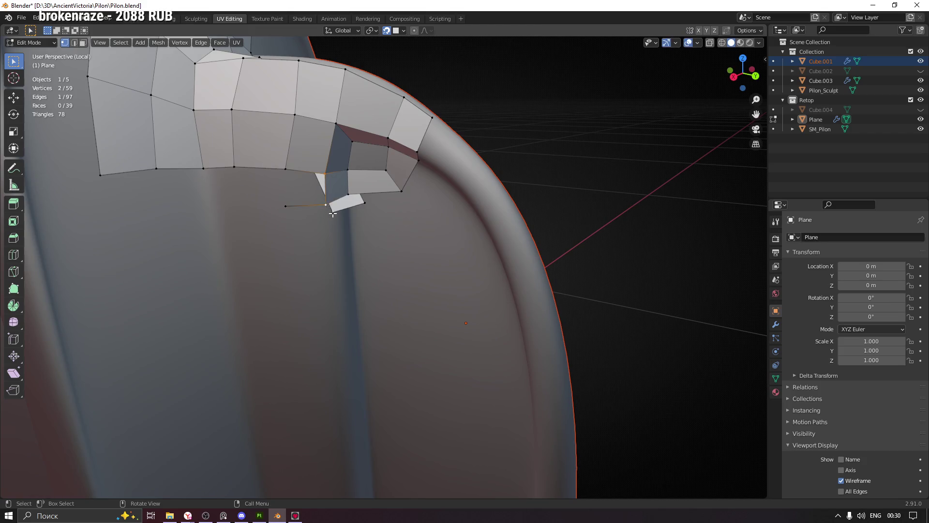
key("g")
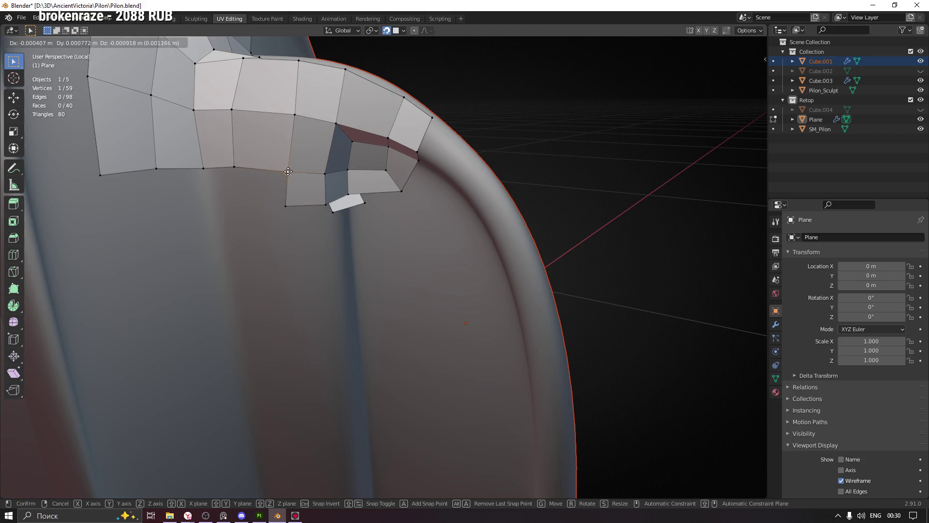
left_click(288, 169)
mouse_move(339, 198)
middle_mouse_down()
mouse_move(365, 211)
mouse_move(348, 237)
mouse_move(321, 222)
mouse_move(379, 222)
mouse_move(354, 233)
mouse_move(376, 241)
mouse_move(358, 208)
mouse_move(363, 154)
mouse_move(400, 183)
mouse_move(367, 150)
mouse_move(380, 223)
mouse_move(361, 243)
mouse_move(377, 233)
middle_mouse_up()
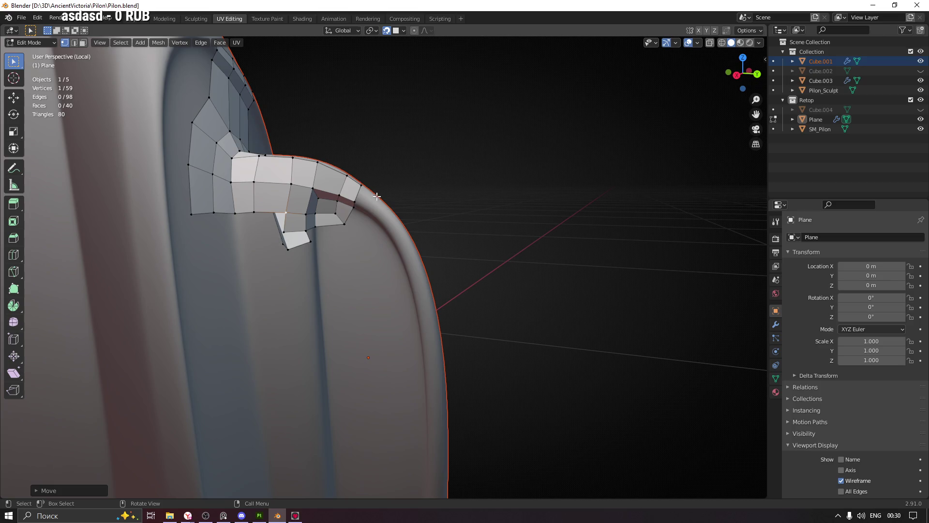
mouse_move(399, 251)
middle_mouse_down()
mouse_move(307, 252)
mouse_move(339, 242)
mouse_move(421, 252)
mouse_move(394, 278)
mouse_move(321, 306)
mouse_move(263, 290)
mouse_move(272, 281)
mouse_move(305, 298)
mouse_move(286, 270)
mouse_move(336, 307)
mouse_move(406, 314)
mouse_move(434, 292)
mouse_move(420, 302)
middle_mouse_up()
Clear the stray vertex selections and make the Plane retopology object active again.
scroll(267, 164, "up", 4)
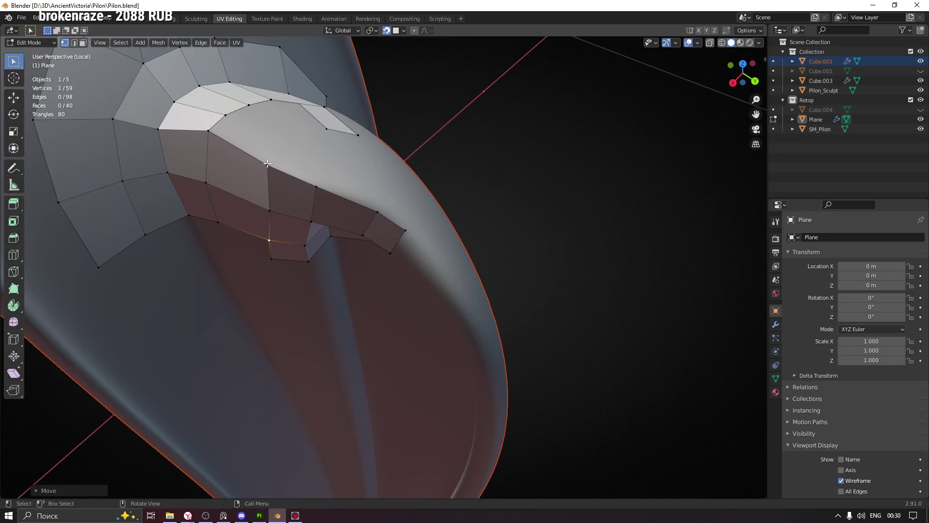
left_click_drag(278, 171, 279, 172)
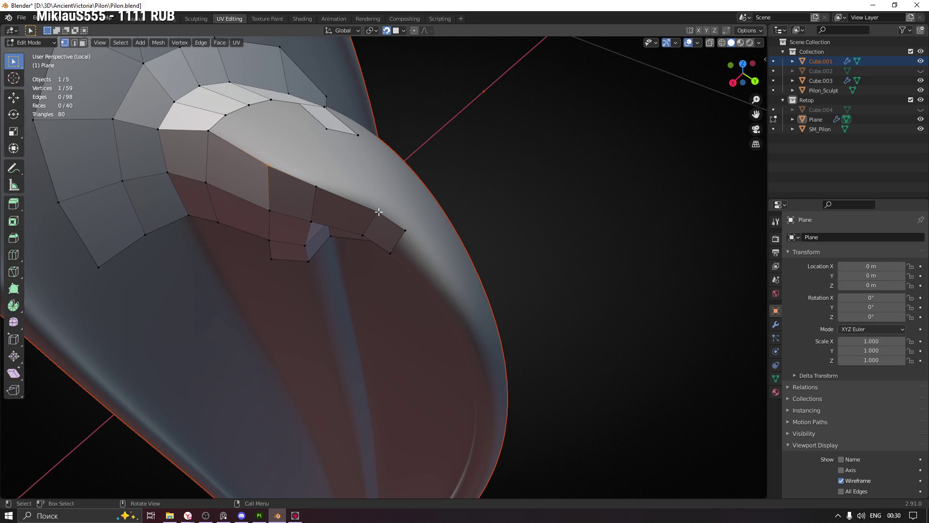
left_click(404, 231)
left_click(388, 199, "ctrl")
left_click(386, 194, "ctrl")
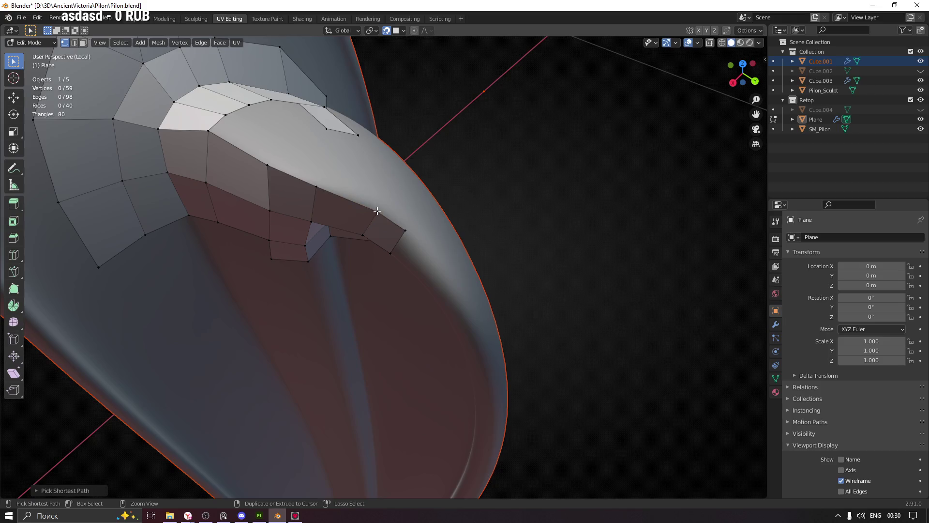
key("alt+a")
left_click(375, 175, "ctrl")
key("alt+a")
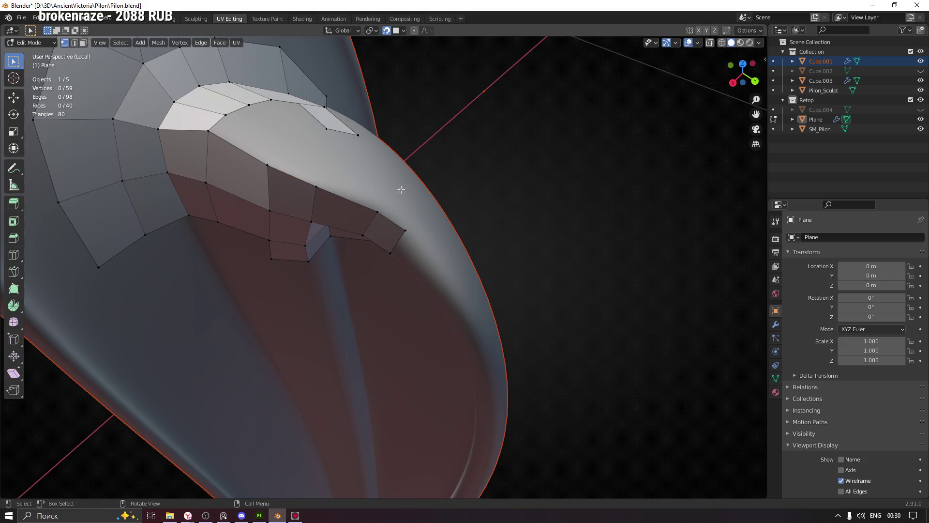
left_click(817, 120)
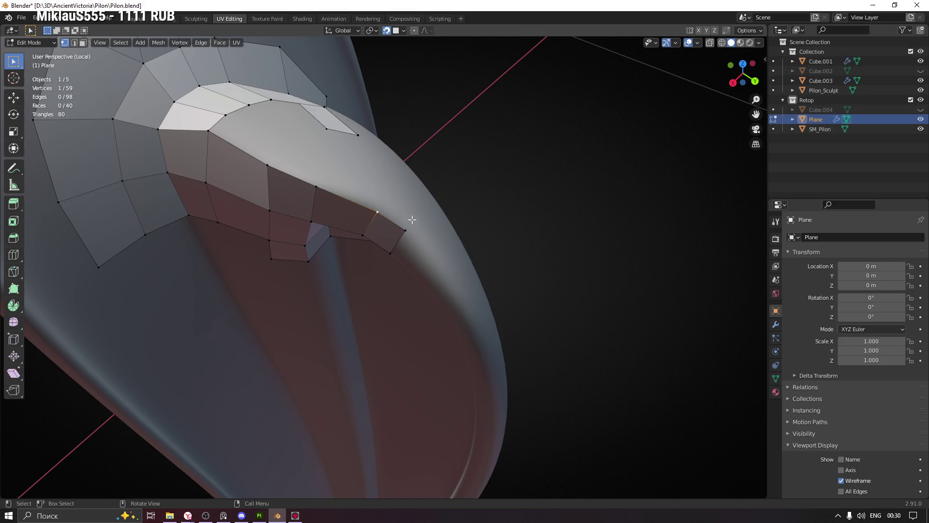
Extrude the edge path along the strip's edge into a new row of faces, shifted left.
left_click(265, 164, "ctrl")
mouse_move(264, 164)
middle_mouse_down()
mouse_move(389, 231)
mouse_move(394, 216)
mouse_move(383, 253)
middle_mouse_up()
key("e")
left_click(382, 227)
key("g")
left_click(380, 201)
Move individual vertices of the new row onto the hook's sculpted surface.
left_click(379, 255)
key("g")
left_click(379, 255)
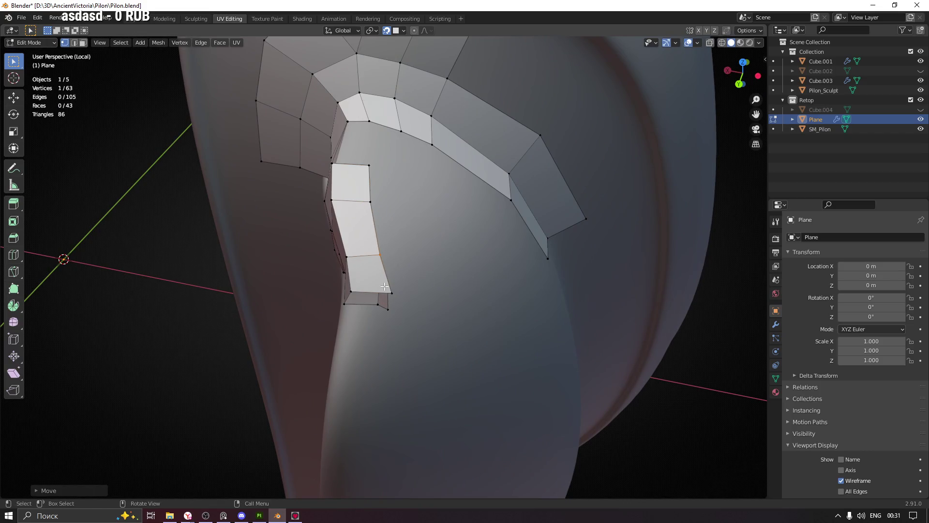
middle_click_drag(405, 300, 399, 306)
key("g")
left_click(396, 253)
Reposition another vertex, then fill a triangle between two vertices seen from below.
middle_click_drag(397, 253, 376, 186)
left_click(375, 188)
key("g")
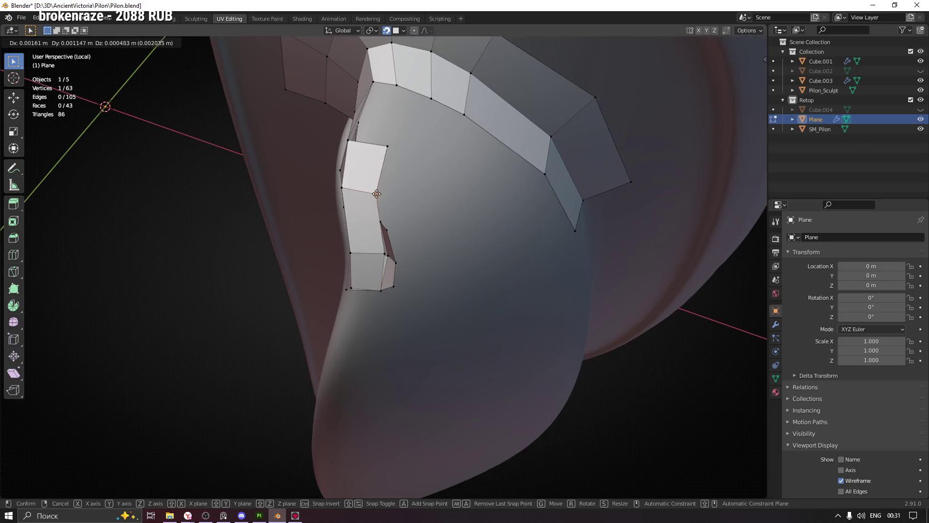
left_click(380, 189)
key("g")
left_click(397, 150)
middle_click_drag(397, 150, 345, 173)
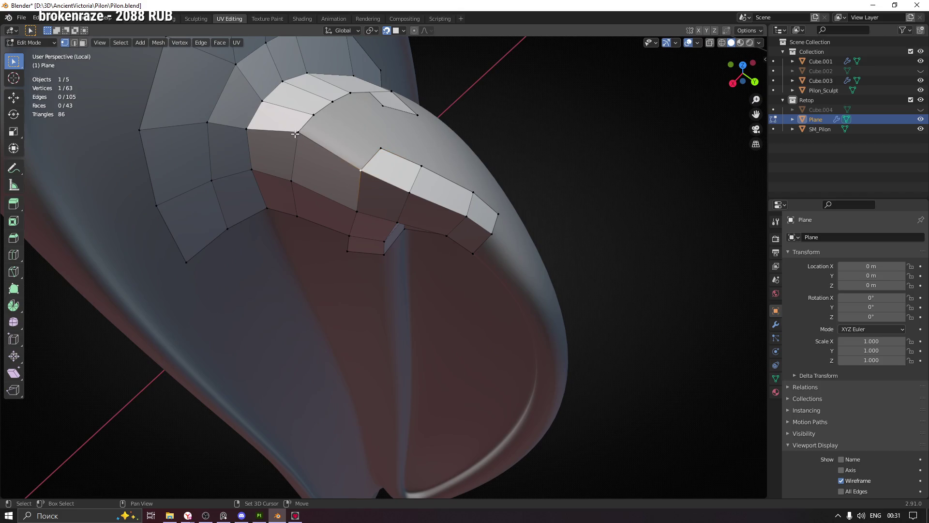
key("f")
Orbit around the hook and select the edge loop along the strip's crest.
mouse_move(380, 130)
middle_mouse_down()
mouse_move(406, 154)
mouse_move(378, 137)
mouse_move(400, 101)
mouse_move(379, 99)
mouse_move(407, 87)
mouse_move(412, 126)
middle_mouse_up()
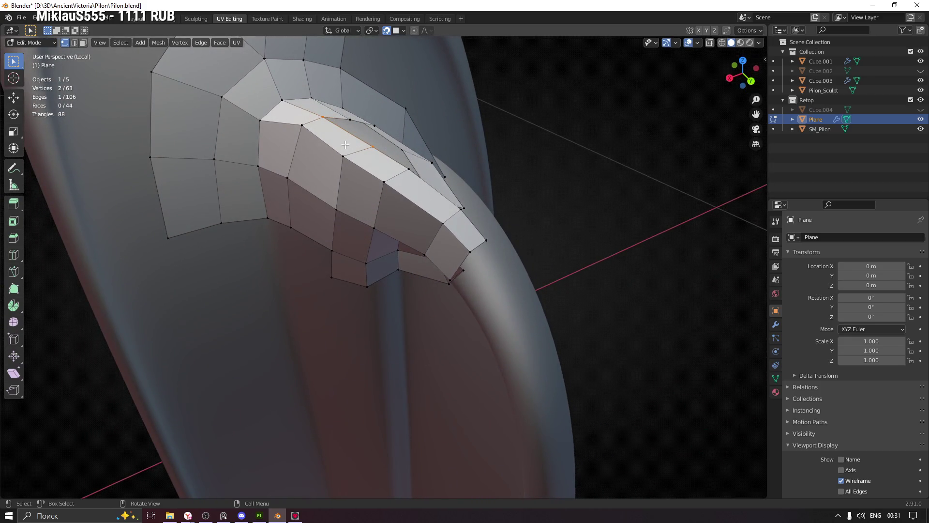
mouse_move(438, 208)
middle_mouse_down()
mouse_move(388, 166)
mouse_move(434, 224)
mouse_move(450, 266)
middle_mouse_up()
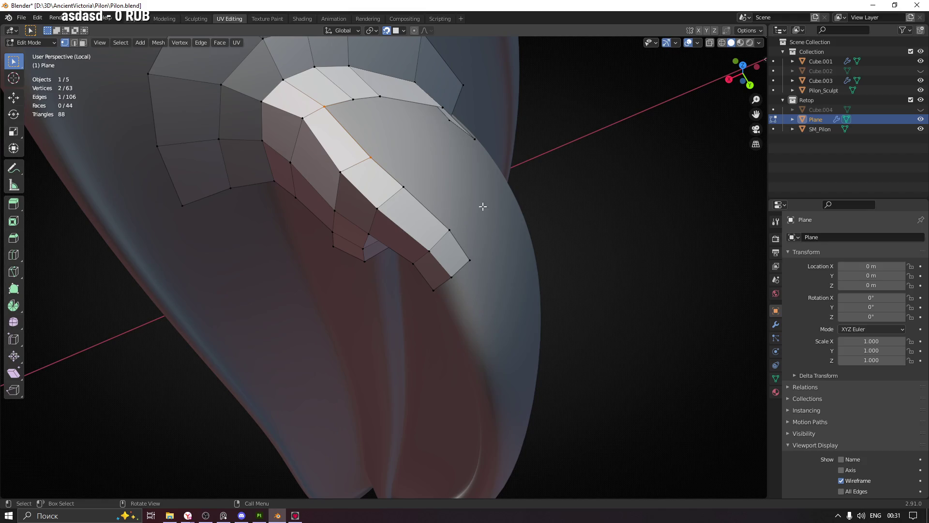
mouse_move(444, 231)
middle_mouse_down()
mouse_move(397, 186)
mouse_move(367, 227)
mouse_move(484, 198)
mouse_move(404, 187)
middle_mouse_up()
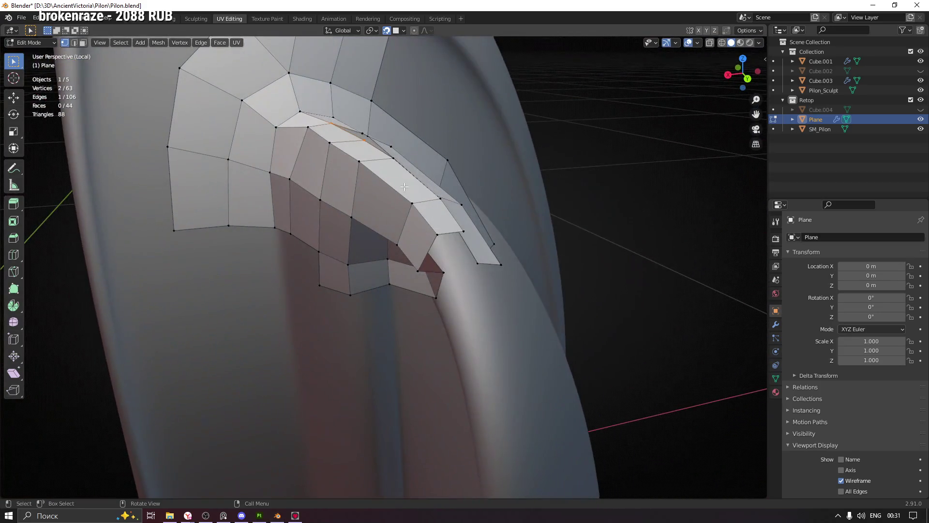
left_click(427, 219, "alt")
mouse_move(427, 219)
middle_mouse_down()
mouse_move(492, 214)
mouse_move(490, 231)
mouse_move(492, 208)
middle_mouse_up()
Bevel the crest edge loop into two parallel loops.
key("ctrl+b")
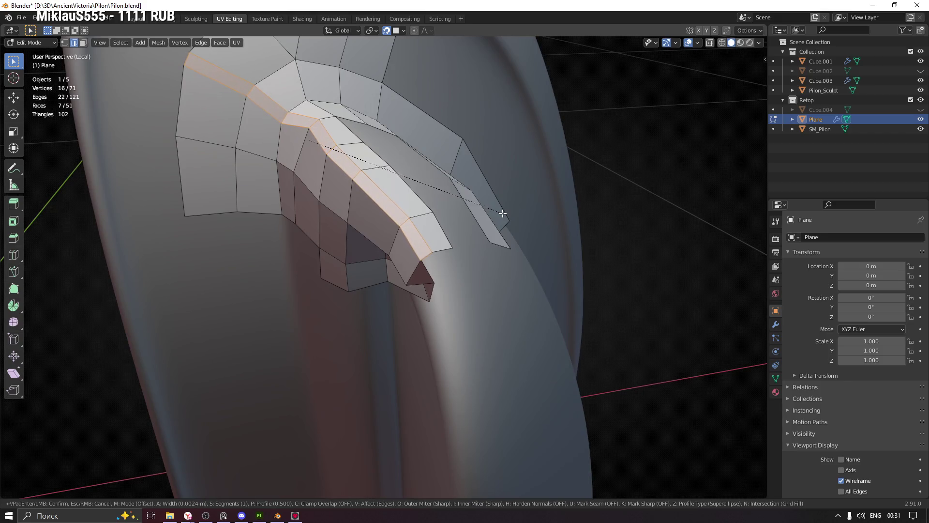
left_click(500, 213)
mouse_move(500, 213)
middle_mouse_down()
mouse_move(473, 193)
mouse_move(531, 224)
mouse_move(467, 248)
mouse_move(491, 253)
middle_mouse_up()
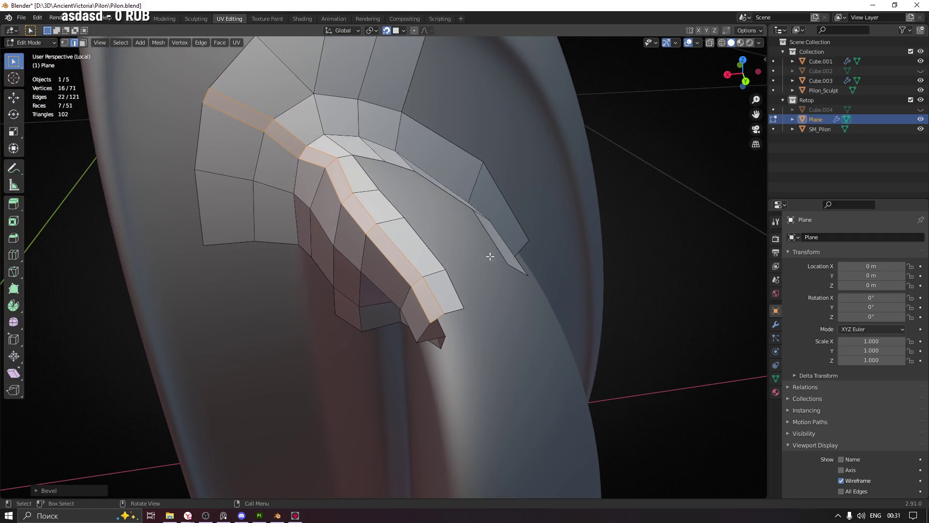
Switch to vertex select mode and save Pilon.blend.
key("1")
mouse_move(402, 257)
middle_mouse_down()
mouse_move(440, 227)
mouse_move(419, 253)
middle_mouse_up()
key("ctrl+s")
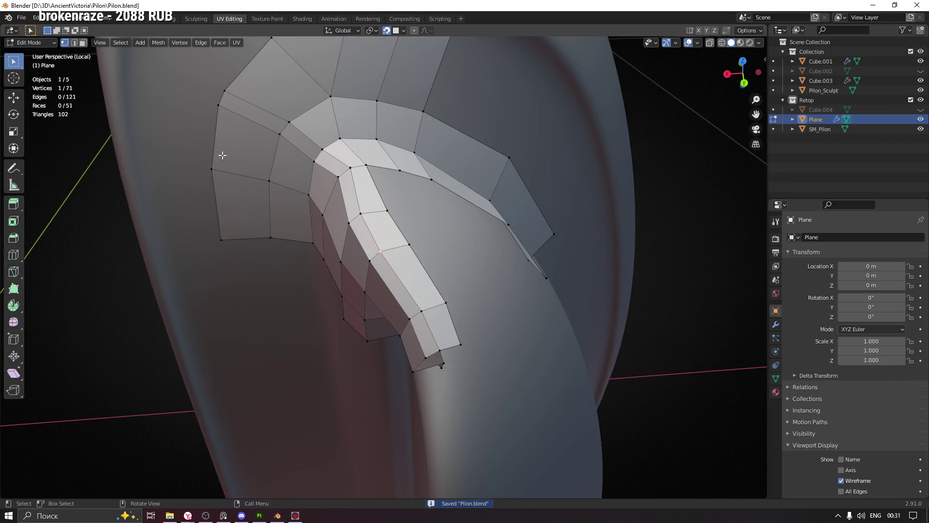
Move the first patch vertices onto the sculpt surface.
middle_click_drag(228, 141, 342, 129, "shift")
key("g")
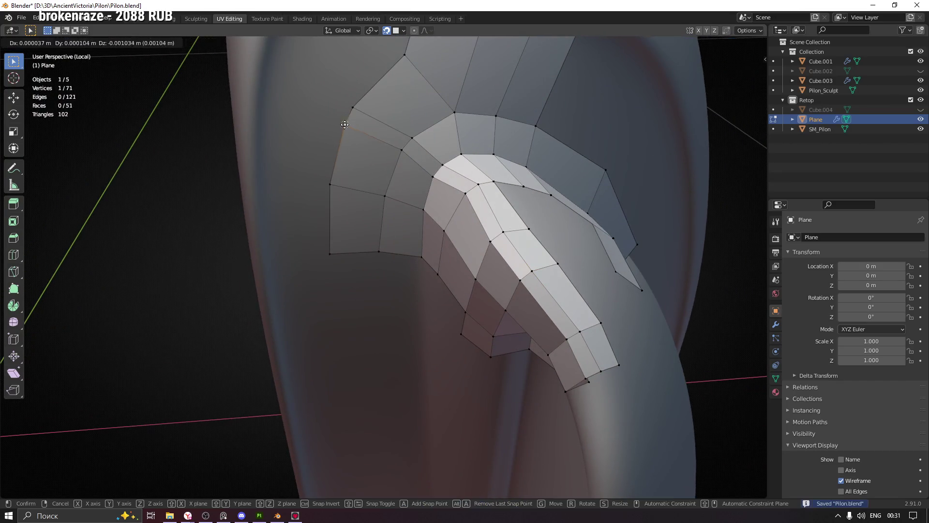
left_click(332, 140)
left_click(354, 107)
key("g")
left_click(369, 82)
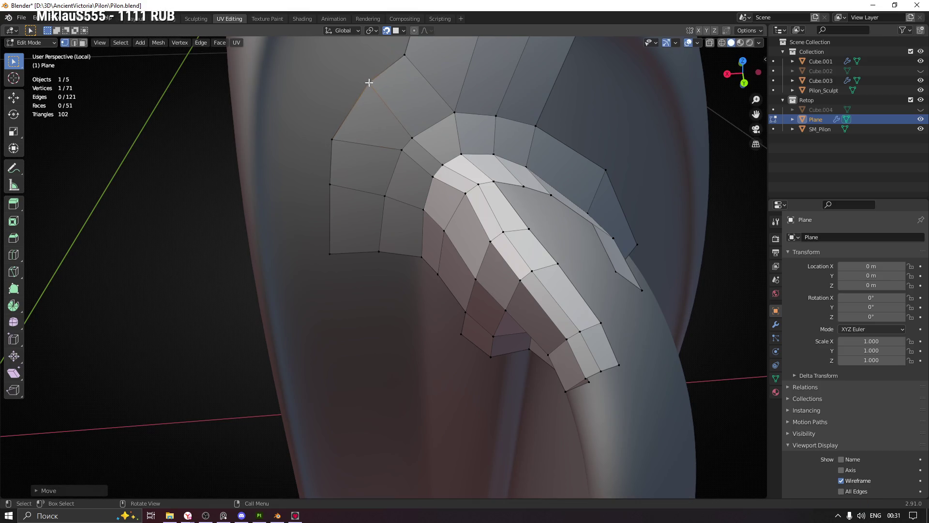
left_click(399, 152)
key("g")
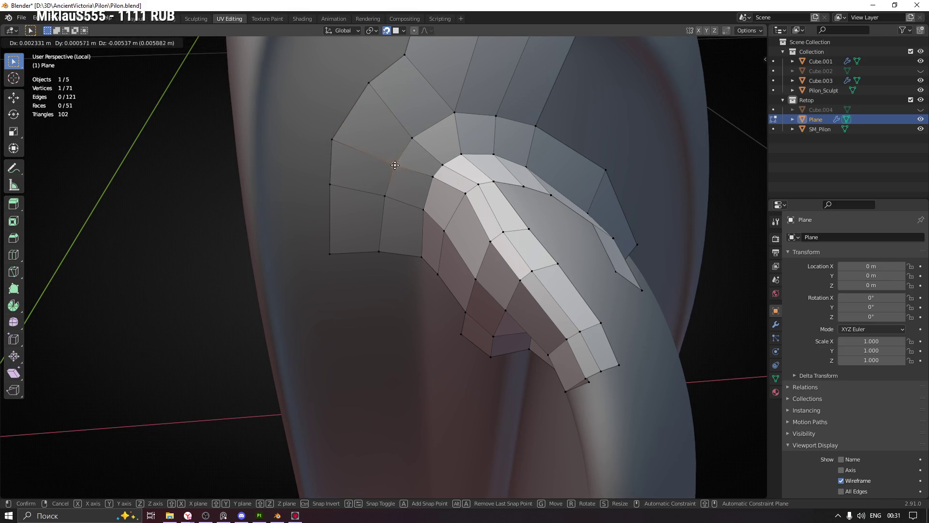
left_click(394, 167)
Move the remaining patch vertices, including the left one, down along the sculpt.
left_click(411, 138)
key("g")
left_click(398, 153)
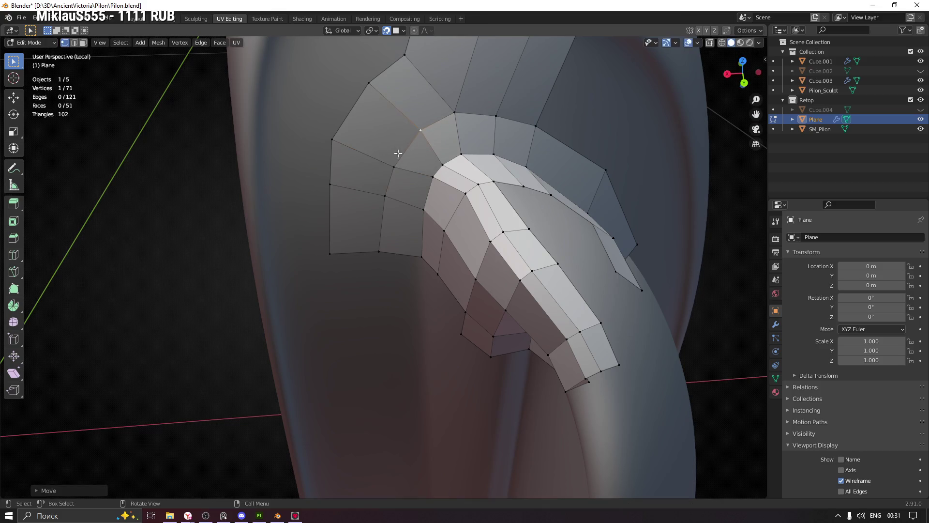
left_click(386, 193)
key("g")
left_click(382, 210)
left_click(332, 185)
key("g")
left_click(329, 206)
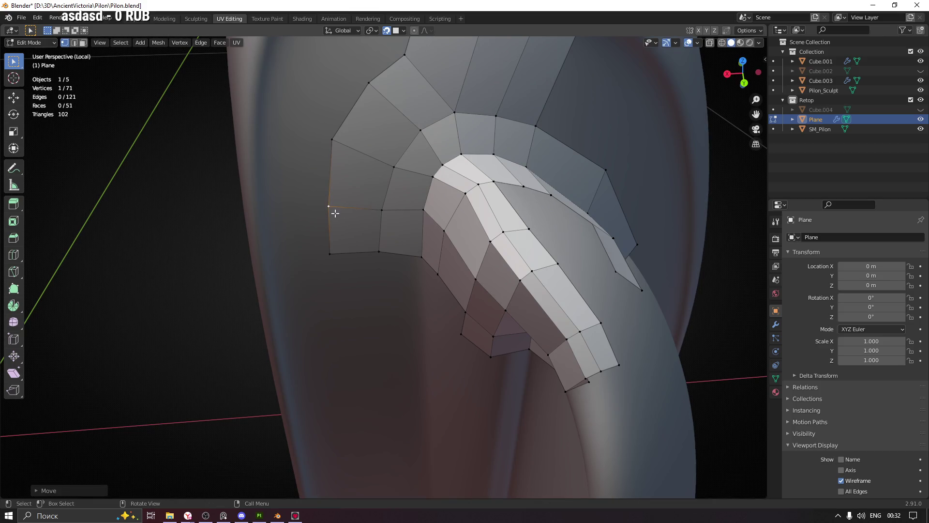
middle_click_drag(602, 198, 363, 214)
scroll(363, 214, "down", 3)
Save Pilon.blend, then extrude the inner-corner vertex and fill the first quad face.
key("ctrl+s")
middle_click_drag(388, 288, 364, 275)
scroll(363, 275, "up", 3)
left_click(337, 257)
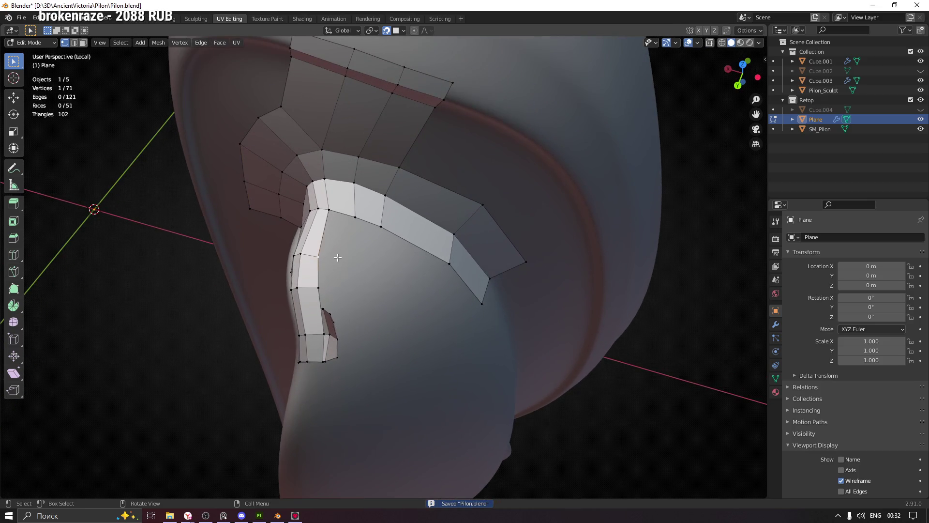
key("e")
left_click(348, 261)
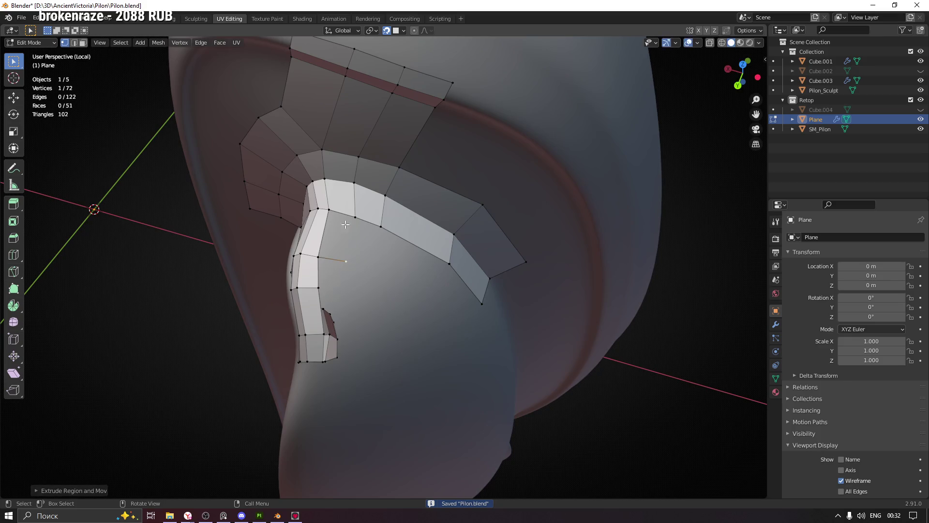
middle_click_drag(368, 262, 340, 209)
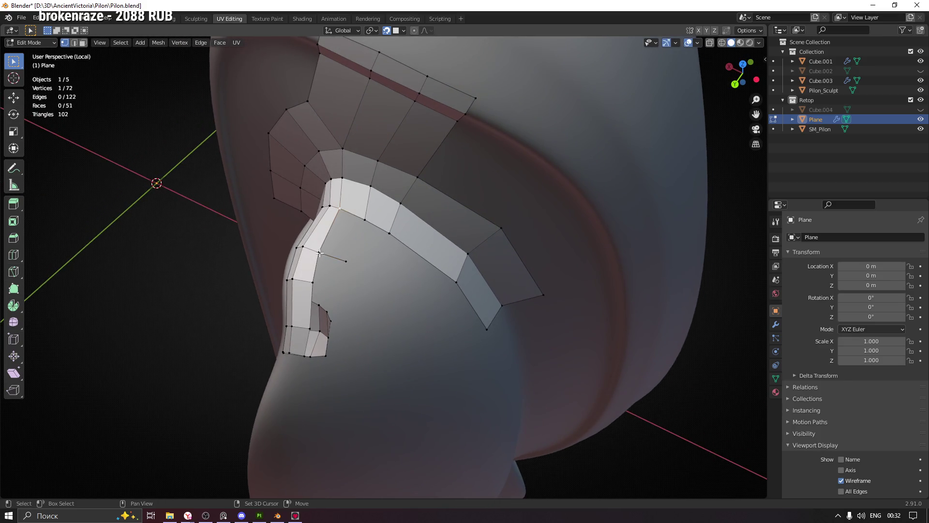
key("f")
Extrude another vertex and fill a second quad face beside the first.
key("e")
left_click(374, 277)
key("f")
mouse_move(394, 261)
middle_mouse_down()
mouse_move(394, 274)
mouse_move(408, 267)
mouse_move(421, 278)
middle_mouse_up()
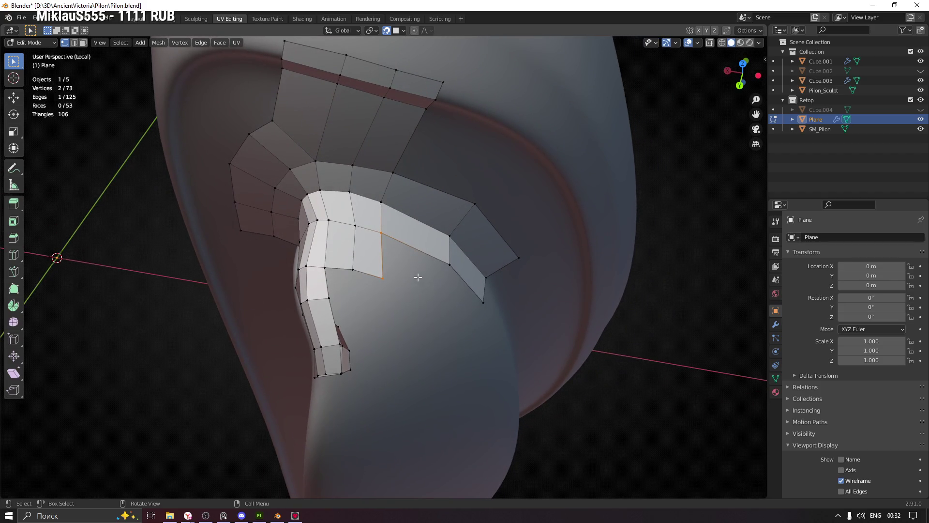
mouse_move(363, 289)
middle_mouse_down()
mouse_move(419, 228)
mouse_move(419, 242)
mouse_move(347, 275)
mouse_move(358, 279)
mouse_move(334, 280)
mouse_move(385, 285)
mouse_move(373, 273)
mouse_move(386, 174)
mouse_move(365, 270)
mouse_move(442, 214)
mouse_move(392, 251)
mouse_move(298, 251)
mouse_move(401, 259)
mouse_move(368, 263)
middle_mouse_up()
scroll(404, 182, "up", 2)
Loop-cut across the curved band and slide the new edge loop into position.
key("ctrl+r")
left_click(397, 144)
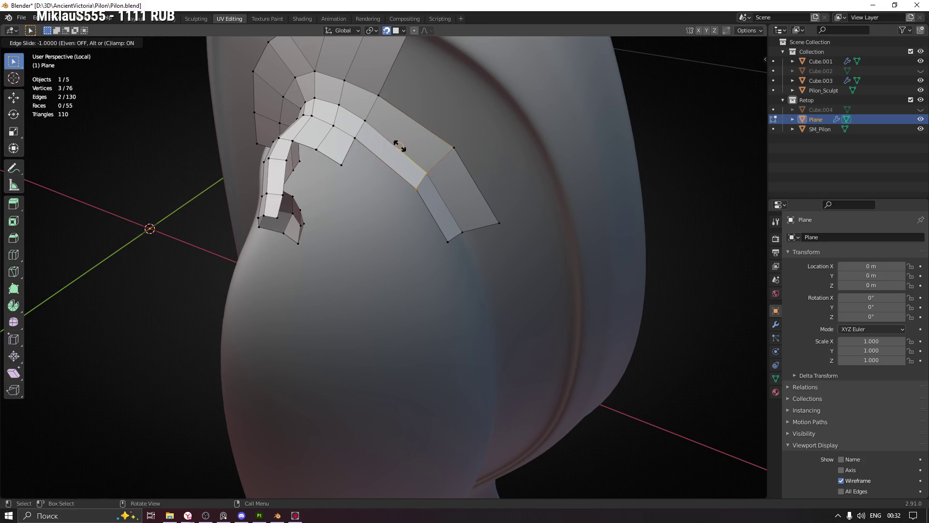
left_click(402, 146)
scroll(403, 148, "up", 4)
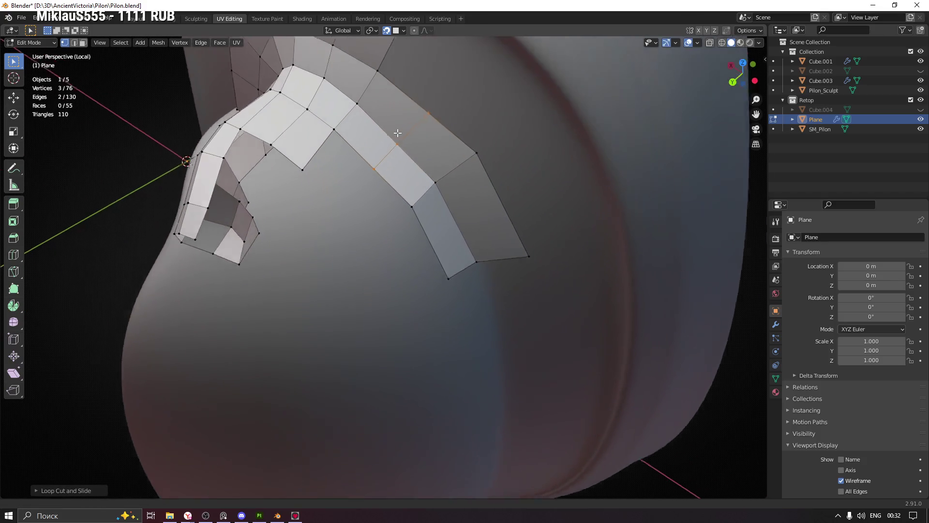
Move the upper vertices of the new loop onto the sculpt surface.
left_click(405, 150)
key("g")
left_click(398, 144)
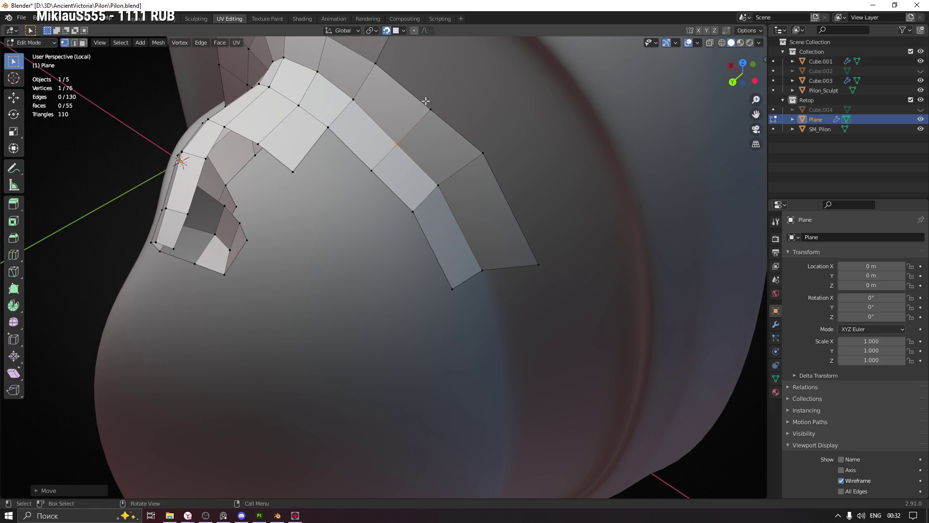
key("g")
left_click(387, 161)
middle_click_drag(384, 181, 372, 170)
key("g")
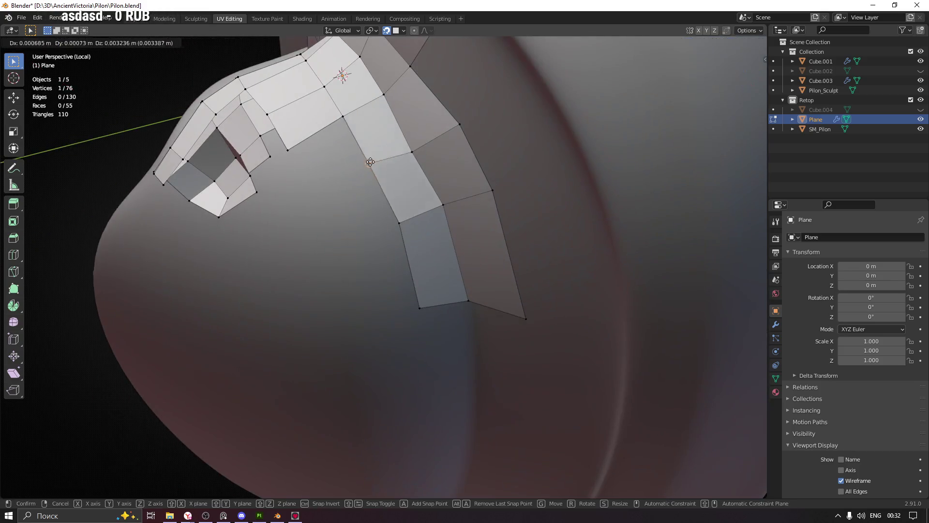
left_click(368, 172)
Reposition two lower vertices of the band onto the sculpt.
left_click(400, 222)
key("g")
left_click(391, 237)
left_click(406, 305)
key("g")
left_click(416, 314)
Adjust the next band vertices from a new angle, nudging one a second time.
mouse_move(423, 305)
middle_mouse_down()
mouse_move(460, 284)
mouse_move(367, 218)
mouse_move(354, 262)
middle_mouse_up()
left_click(361, 265)
key("g")
left_click(353, 261)
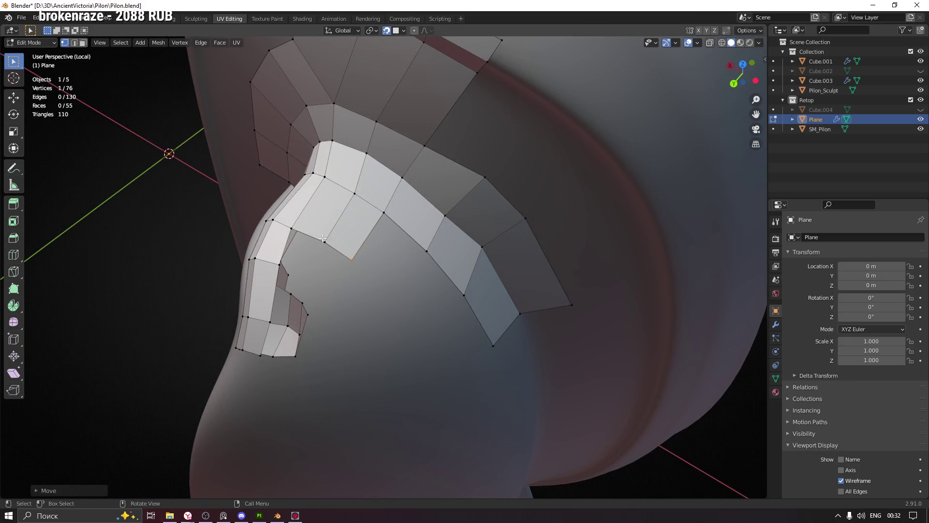
left_click(322, 239)
key("g")
left_click(323, 239)
key("g")
left_click(356, 263)
Check the band from other angles and nudge two more vertices into place.
mouse_move(408, 261)
middle_mouse_down()
mouse_move(390, 288)
mouse_move(449, 277)
mouse_move(446, 252)
mouse_move(422, 271)
middle_mouse_up()
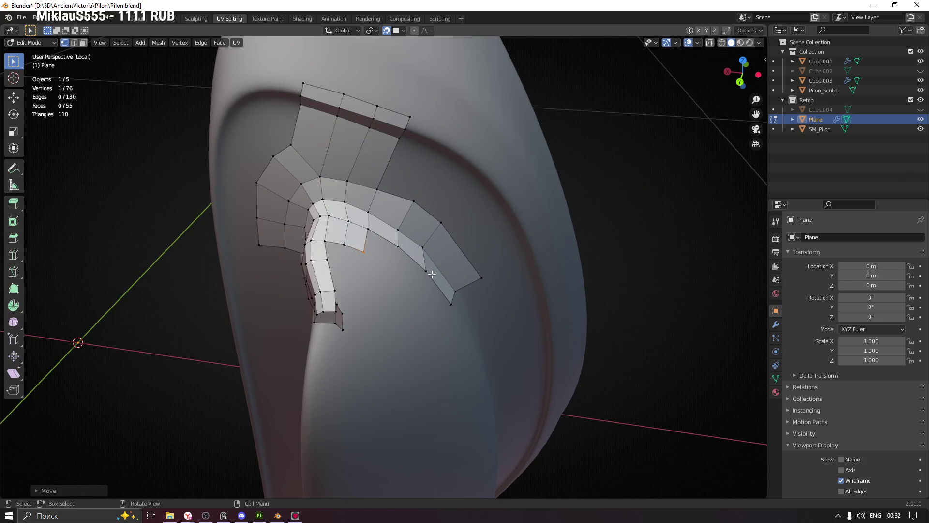
mouse_move(420, 232)
middle_mouse_down()
mouse_move(415, 204)
mouse_move(418, 219)
middle_mouse_up()
key("g")
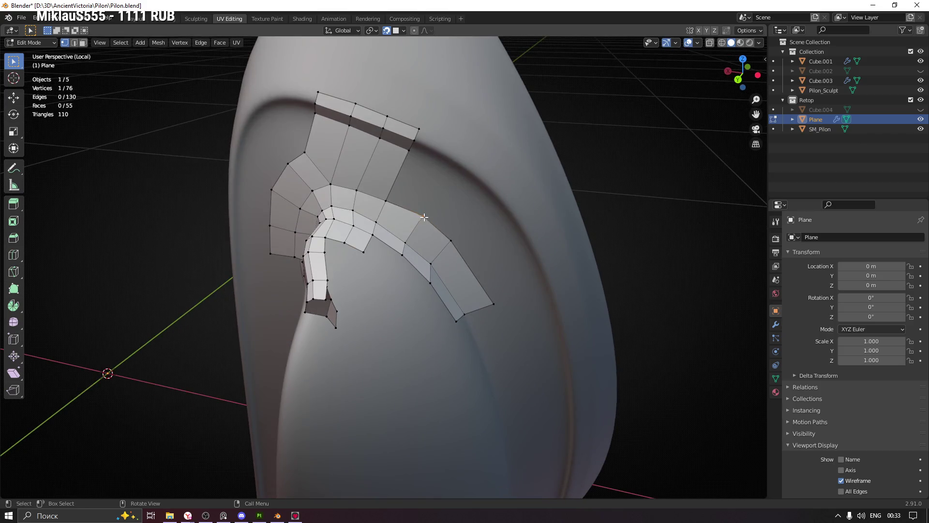
left_click(450, 246)
mouse_move(450, 247)
middle_mouse_down()
mouse_move(409, 281)
mouse_move(363, 286)
mouse_move(398, 293)
middle_mouse_up()
key("g")
left_click(407, 273)
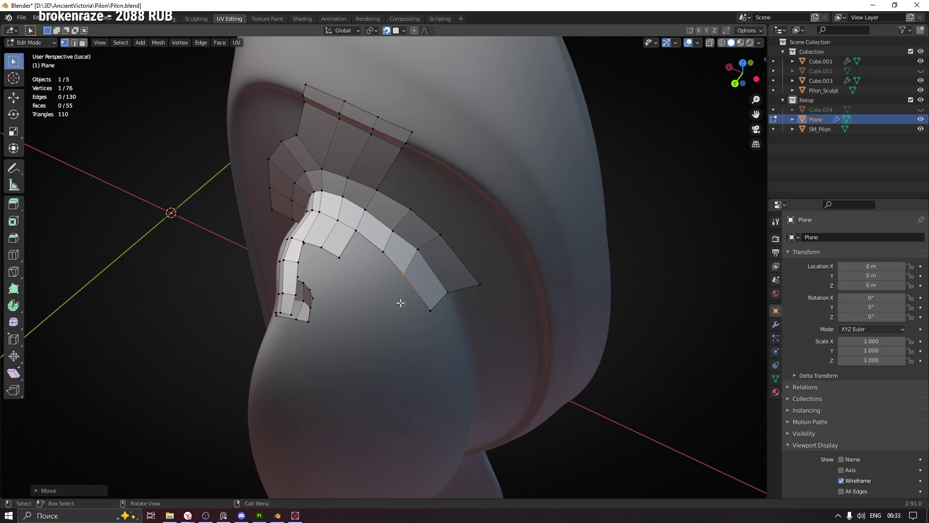
middle_click_drag(320, 296, 372, 312)
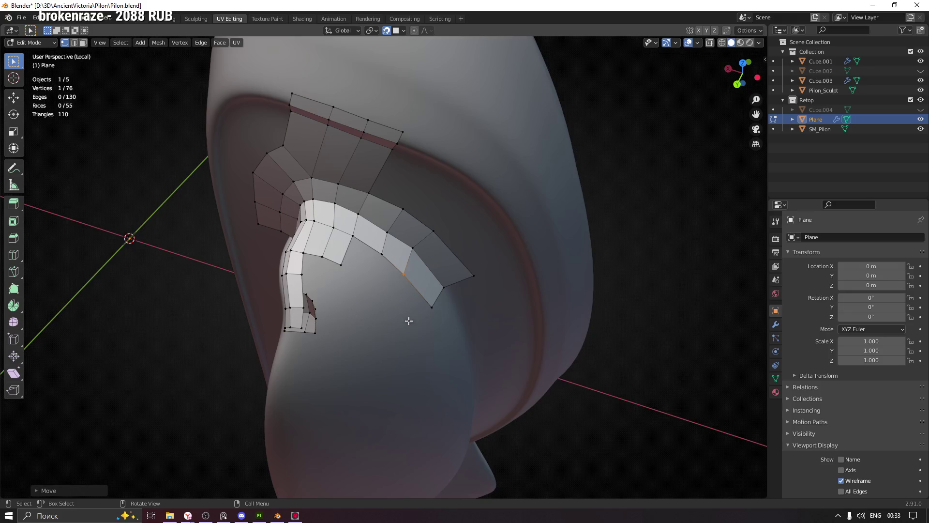
mouse_move(342, 290)
middle_mouse_down()
mouse_move(338, 263)
mouse_move(408, 241)
mouse_move(301, 280)
middle_mouse_up()
mouse_move(428, 334)
middle_mouse_down()
mouse_move(438, 341)
mouse_move(429, 329)
middle_mouse_up()
Fit the vertices at the band's end, lifting the end vertex into place.
key("g")
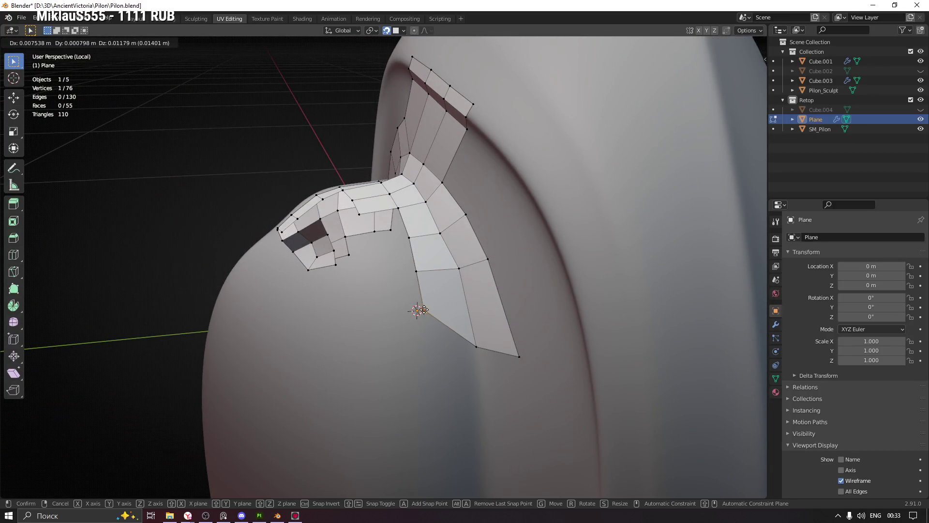
left_click(472, 319)
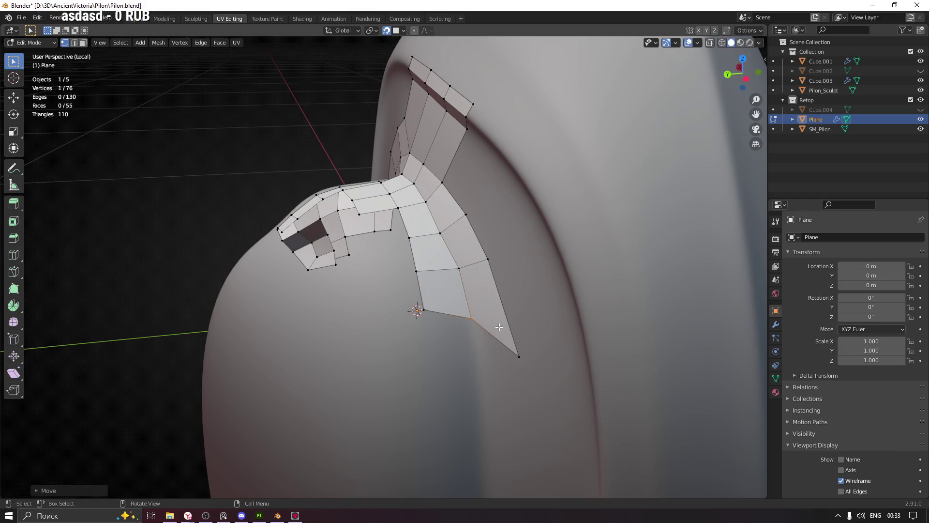
left_click(519, 357)
key("g")
left_click(503, 317)
mouse_move(503, 317)
middle_mouse_down()
mouse_move(536, 291)
mouse_move(511, 319)
middle_mouse_up()
key("g")
left_click(511, 320)
key("g")
left_click(505, 308)
key("g")
left_click(425, 310)
mouse_move(425, 310)
middle_mouse_down()
mouse_move(456, 301)
mouse_move(475, 307)
mouse_move(436, 321)
mouse_move(375, 313)
middle_mouse_up()
Save Pilon.blend and add a second bottom vertex to the selection.
key("ctrl+s")
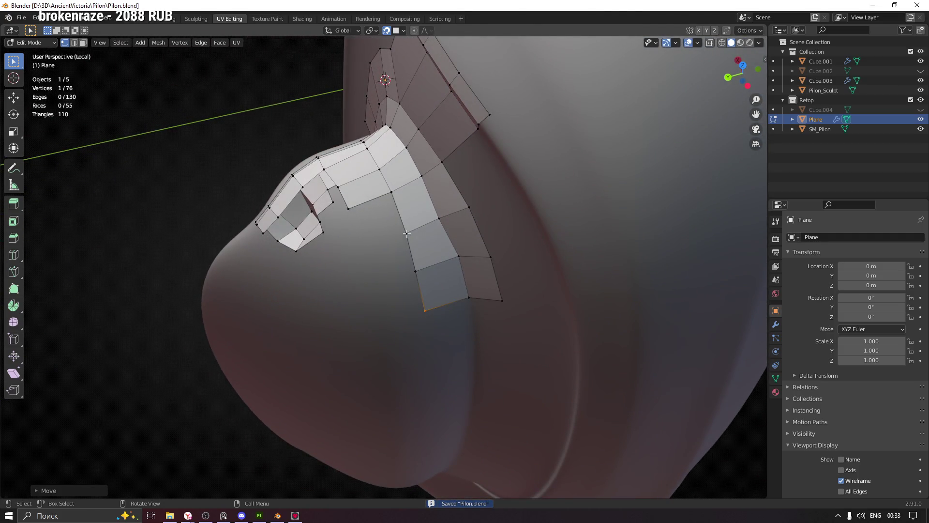
left_click(415, 271, "shift")
mouse_move(416, 271)
middle_mouse_down()
mouse_move(428, 307)
mouse_move(411, 290)
mouse_move(464, 276)
mouse_move(492, 282)
mouse_move(483, 339)
mouse_move(413, 326)
mouse_move(501, 327)
mouse_move(422, 299)
middle_mouse_up()
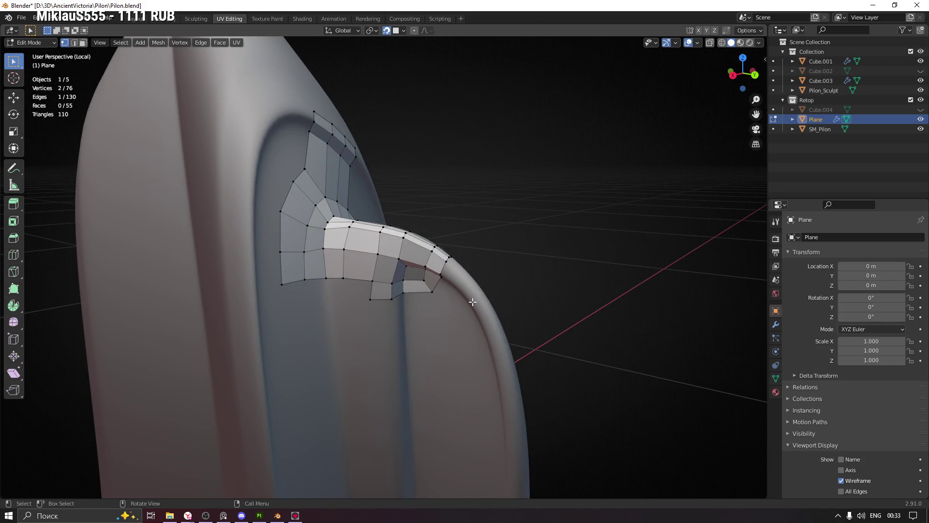
mouse_move(414, 315)
middle_mouse_down("ctrl")
mouse_move(423, 312)
mouse_move(417, 254)
mouse_move(474, 272)
mouse_move(341, 321)
middle_mouse_up("ctrl")
scroll(353, 315, "up", 3)
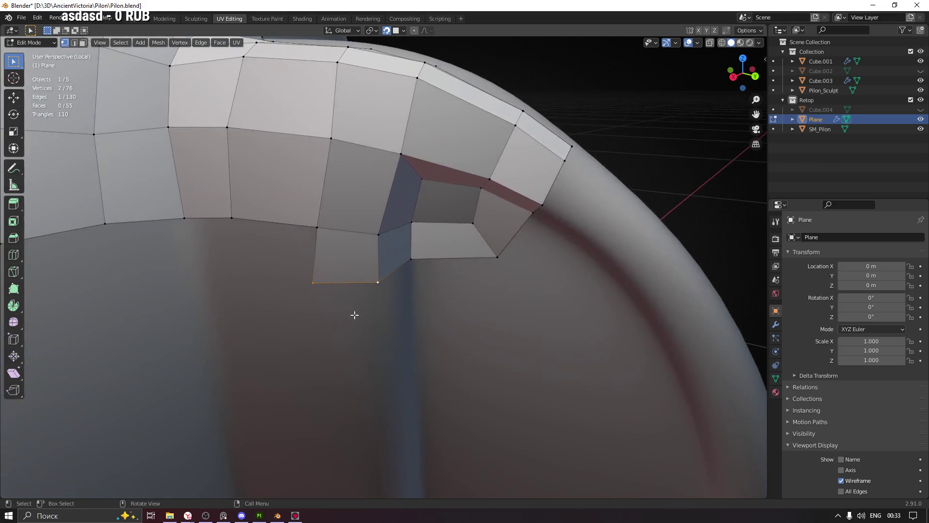
Extrude the selected edge downward into a new face, keeping only its bottom-right vertex selected.
key("e")
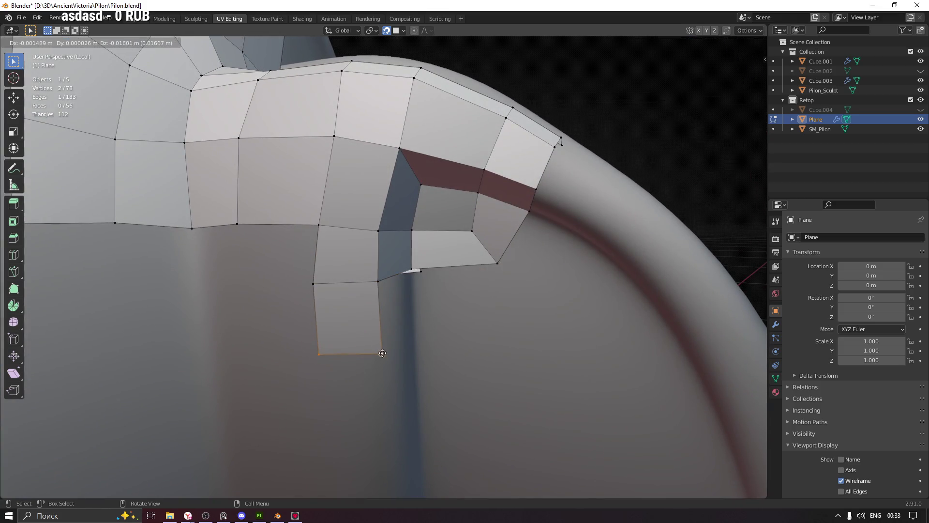
left_click(382, 357)
left_click(384, 354)
mouse_move(385, 356)
middle_mouse_down()
mouse_move(409, 344)
mouse_move(386, 357)
middle_mouse_up()
Extrude a chain of single vertices from that corner down onto the sculpt beside the groove.
key("e")
left_click(437, 339)
middle_click_drag(437, 339, 486, 337)
key("e")
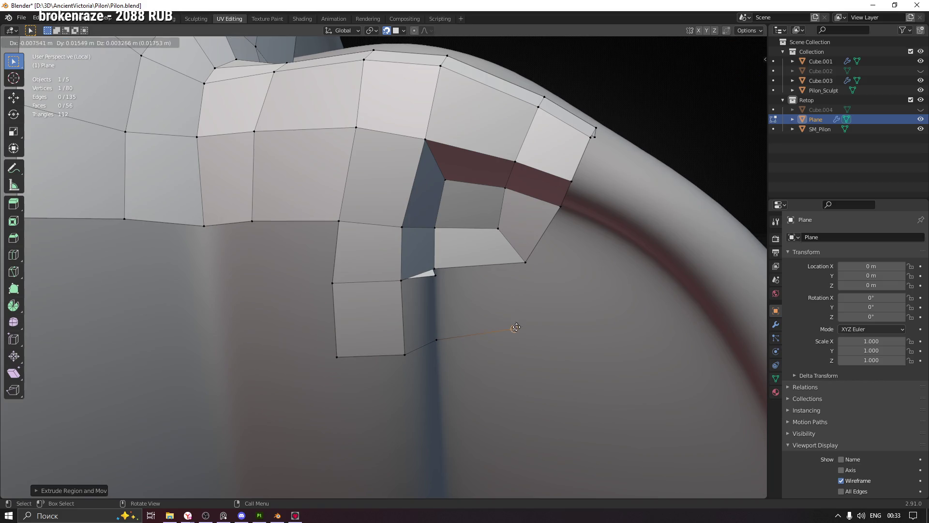
left_click(542, 325)
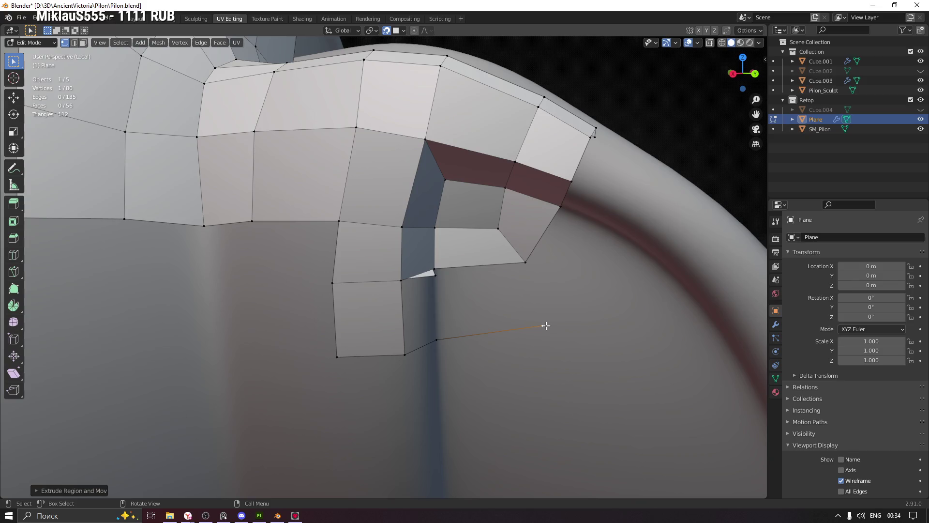
mouse_move(553, 289)
middle_mouse_down("ctrl")
mouse_move(560, 373)
mouse_move(602, 390)
mouse_move(384, 37)
mouse_move(515, 329)
mouse_move(482, 306)
mouse_move(474, 220)
mouse_move(491, 245)
middle_mouse_up("ctrl")
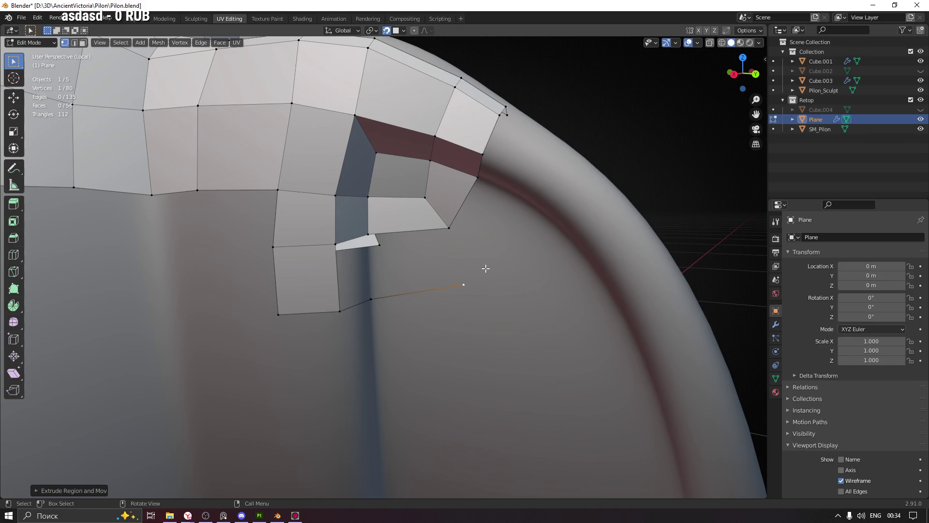
key("e")
left_click(525, 200)
middle_click_drag(516, 201, 523, 245)
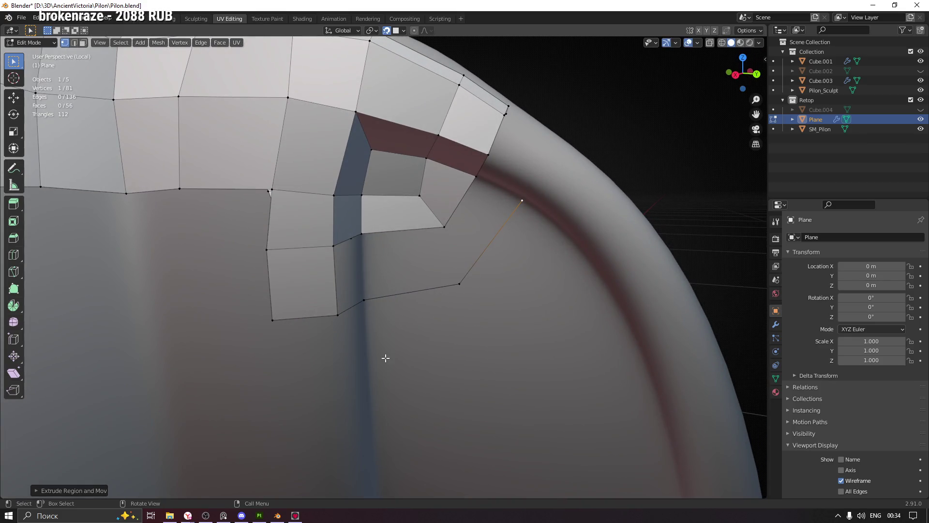
Fill new faces beside the edge from a lower corner vertex and reposition one vertex.
left_click(335, 259)
key("f")
key("f")
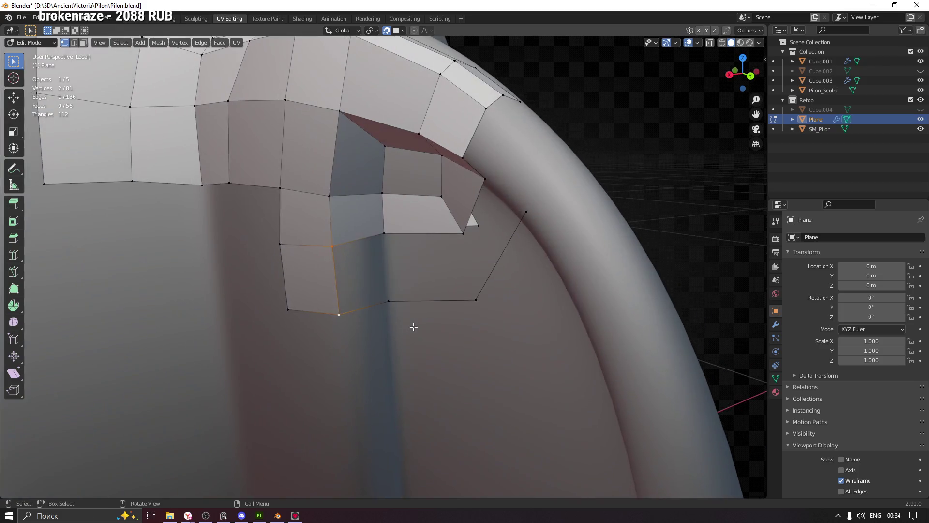
key("f")
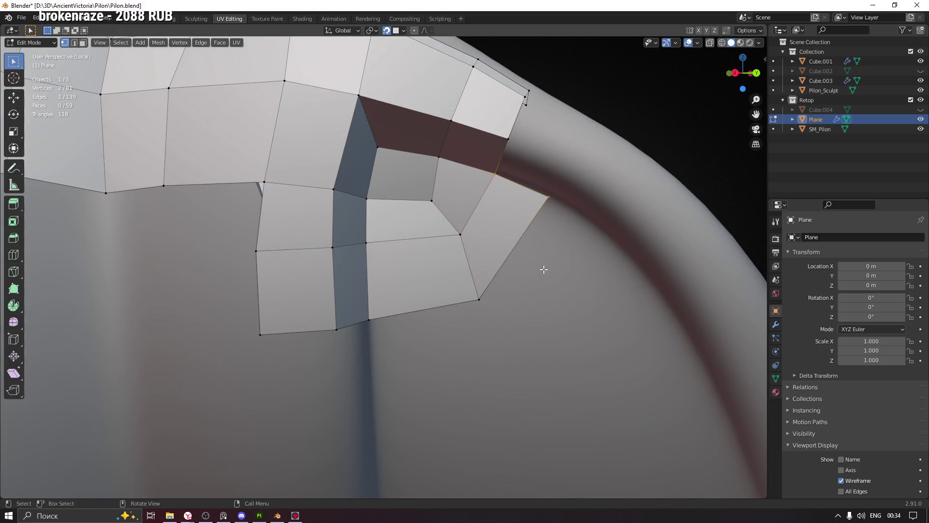
middle_click_drag(544, 269, 556, 247)
left_click(549, 196)
key("g")
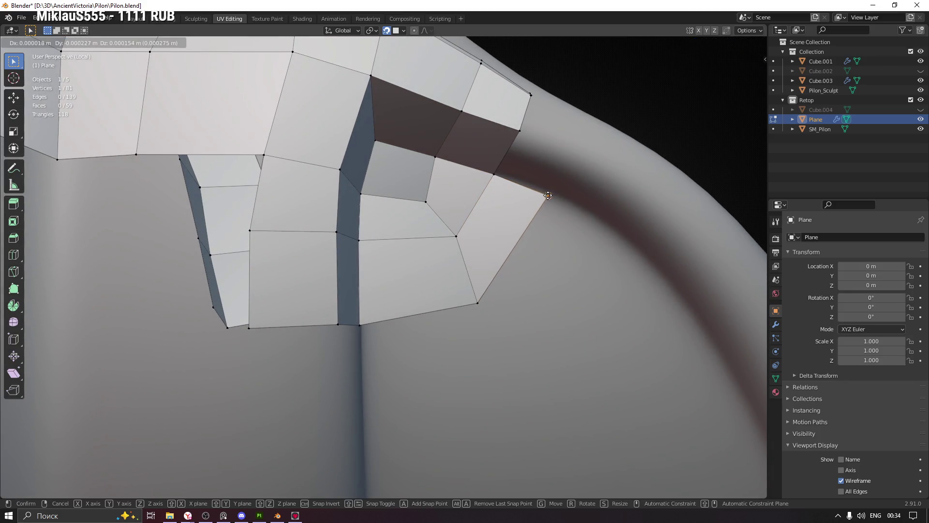
left_click(552, 197)
Extrude four more vertices toward the hook and fill two new quads beside them.
middle_click_drag(549, 218, 502, 306)
key("e")
left_click(518, 235)
key("e")
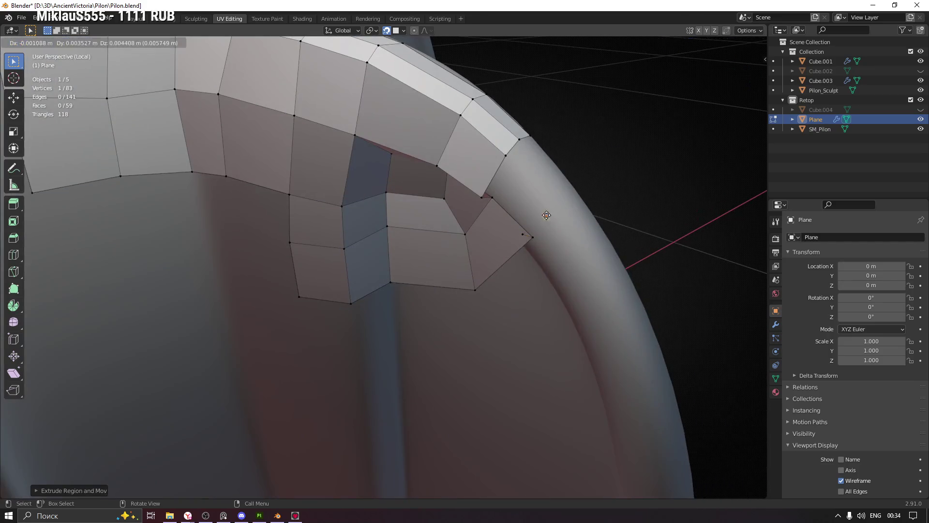
left_click(549, 195)
mouse_move(585, 209)
middle_mouse_down()
mouse_move(484, 247)
mouse_move(538, 209)
middle_mouse_up()
key("e")
left_click(576, 191)
key("e")
left_click(616, 201)
key("f")
key("f")
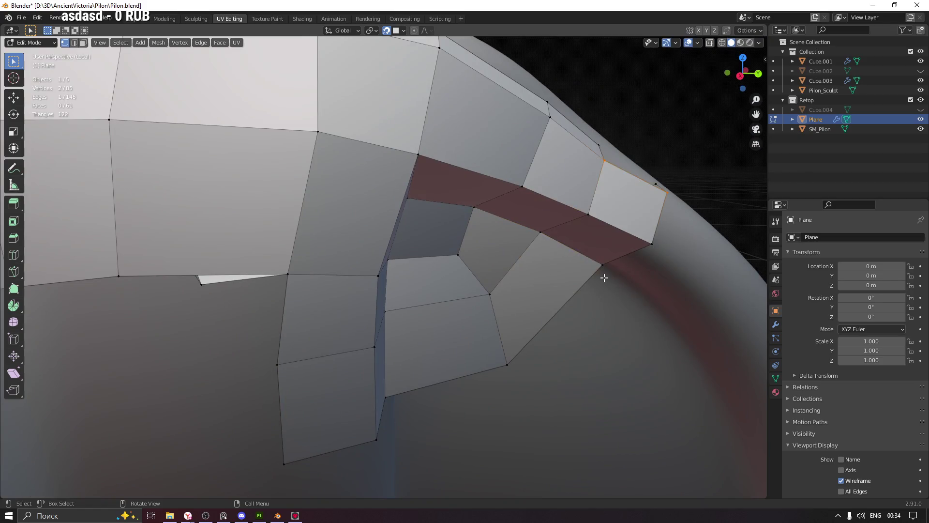
Nudge the corner vertices so the new quads sit evenly on the sculpt.
mouse_move(651, 256)
middle_mouse_down()
mouse_move(571, 295)
mouse_move(543, 296)
mouse_move(539, 329)
mouse_move(541, 265)
middle_mouse_up()
left_click_drag(541, 265, 533, 265)
middle_click_drag(591, 264, 582, 199)
key("g")
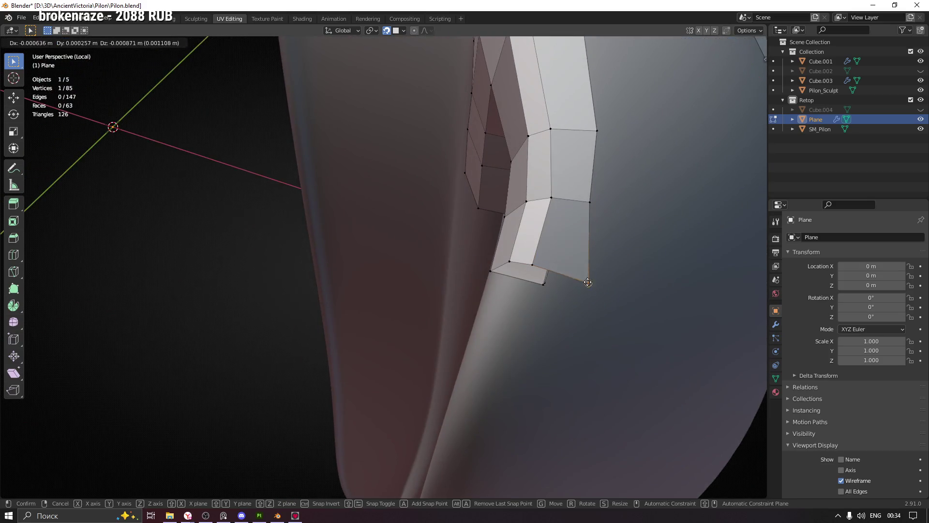
left_click(582, 198)
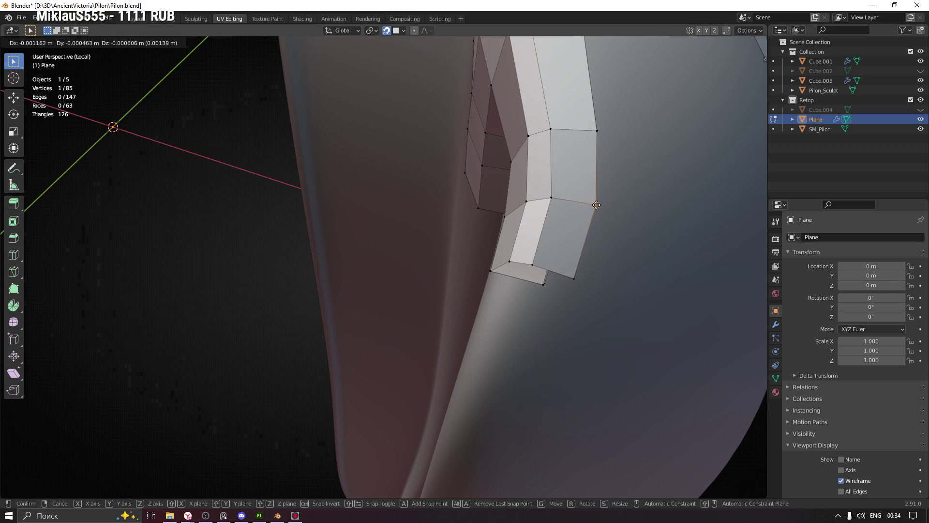
mouse_move(583, 198)
middle_mouse_down()
mouse_move(564, 198)
mouse_move(575, 297)
mouse_move(619, 289)
mouse_move(587, 232)
mouse_move(571, 285)
middle_mouse_up()
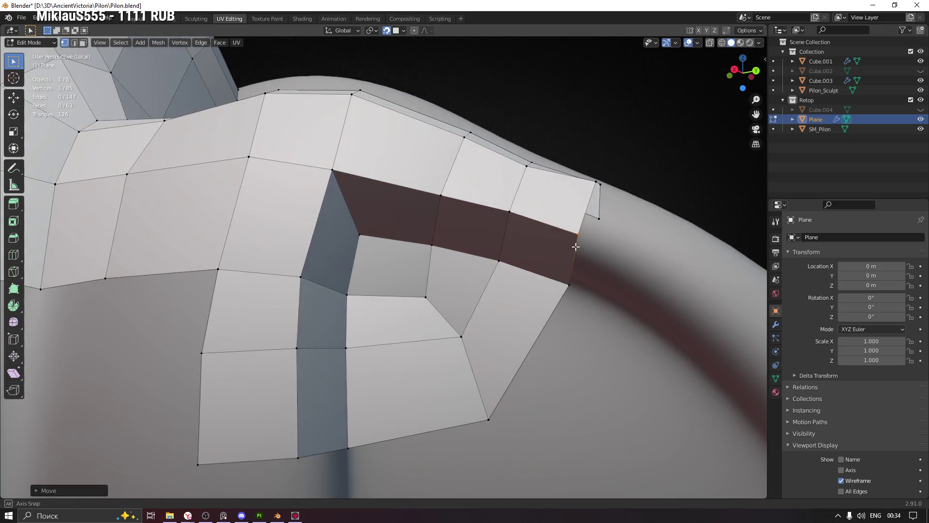
key("g")
left_click(571, 283)
scroll(571, 284, "down", 3)
mouse_move(571, 283)
middle_mouse_down()
mouse_move(493, 390)
mouse_move(536, 315)
middle_mouse_up()
Save Pilon.blend with Ctrl+S and look over the bottom hook.
key("ctrl+s")
mouse_move(477, 260)
middle_mouse_down()
mouse_move(488, 379)
mouse_move(419, 324)
mouse_move(503, 309)
mouse_move(464, 326)
mouse_move(388, 328)
mouse_move(614, 297)
mouse_move(563, 281)
mouse_move(587, 297)
middle_mouse_up()
scroll(588, 297, "up", 4)
Select a two-vertex edge along the hook strip, viewing the hook's underside.
left_click(468, 239)
mouse_move(468, 239)
middle_mouse_down()
mouse_move(525, 259)
mouse_move(589, 138)
middle_mouse_up()
left_click(581, 134, "ctrl")
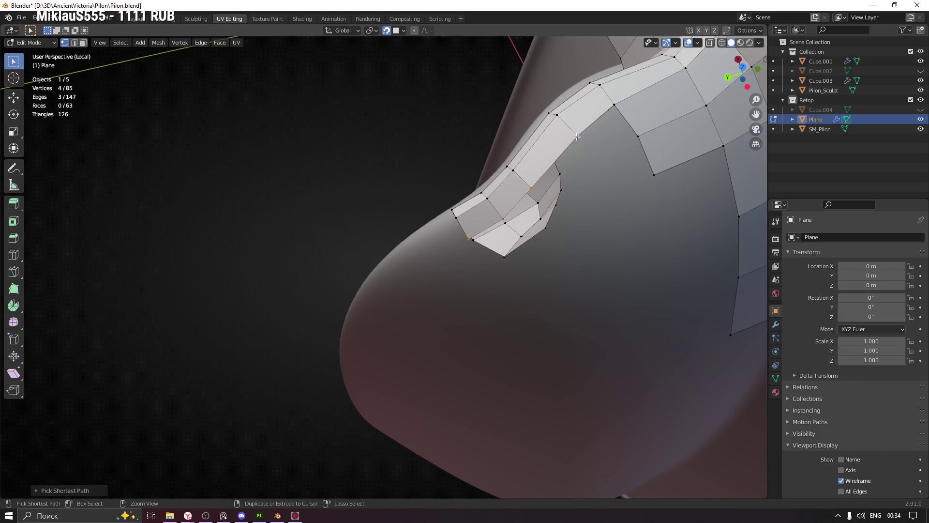
middle_click_drag(595, 196, 527, 253)
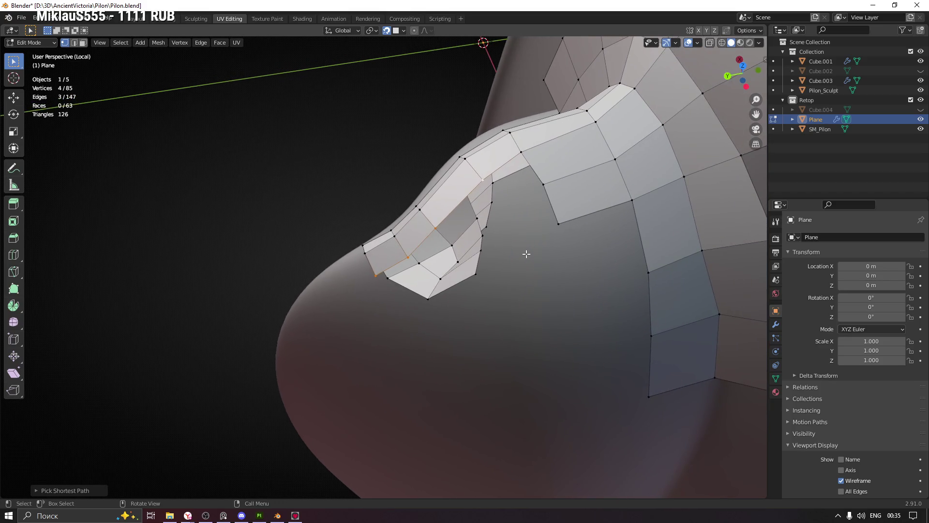
left_click(436, 227)
left_click(481, 181, "shift")
mouse_move(499, 204)
middle_mouse_down()
mouse_move(512, 216)
mouse_move(524, 210)
mouse_move(508, 224)
middle_mouse_up()
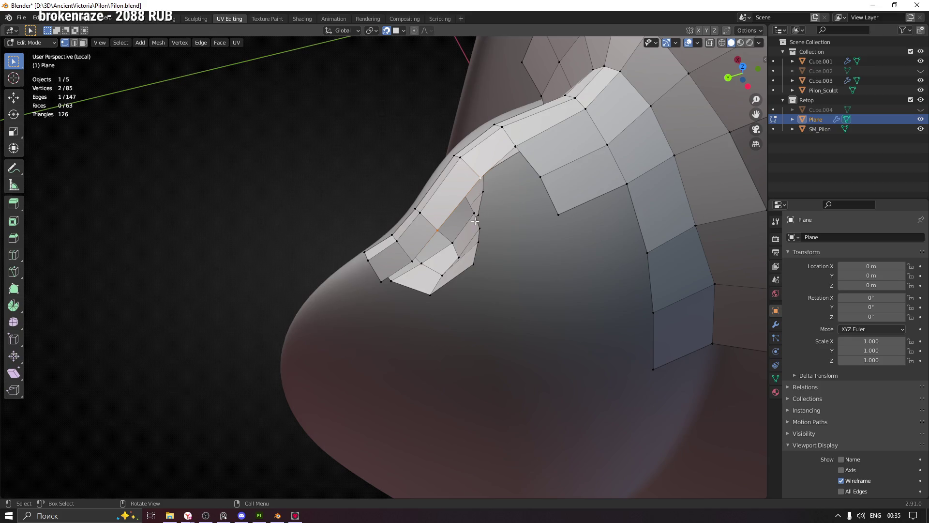
middle_click_drag(475, 220, 487, 216)
Extrude that edge into a new face on the hook, reposition its vertex, and fill the gap.
key("e")
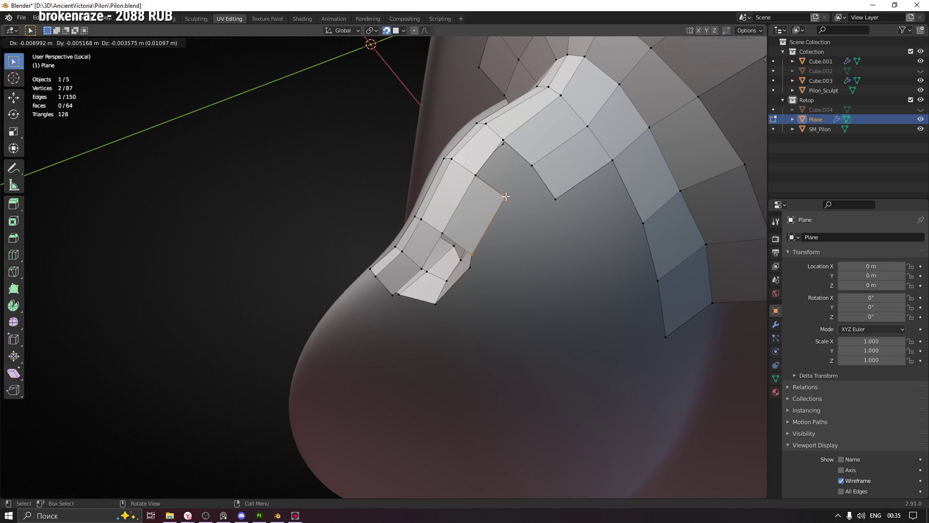
left_click(504, 195)
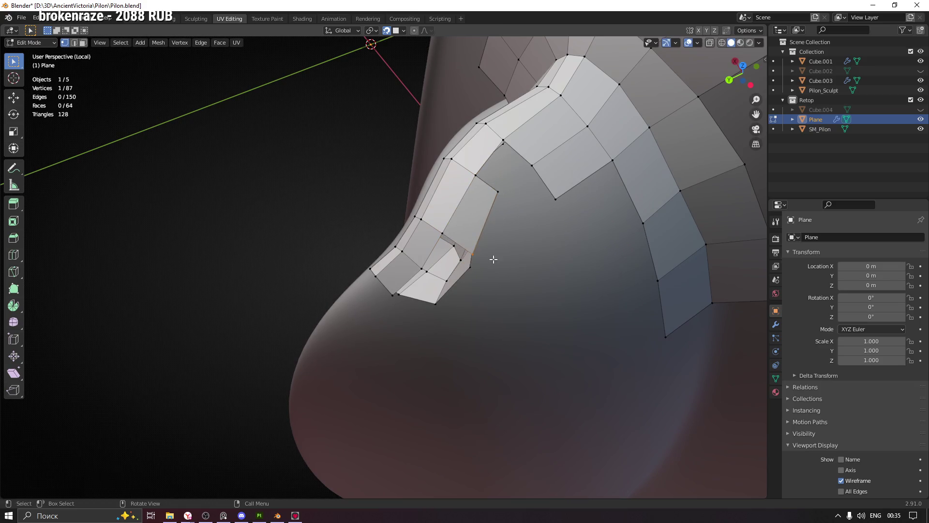
middle_click_drag(494, 259, 492, 248)
key("g")
left_click(460, 179)
left_click(456, 165)
key("f")
Move the new vertices onto the hook's inner curve, then pick another strip vertex.
middle_click_drag(502, 191, 484, 193)
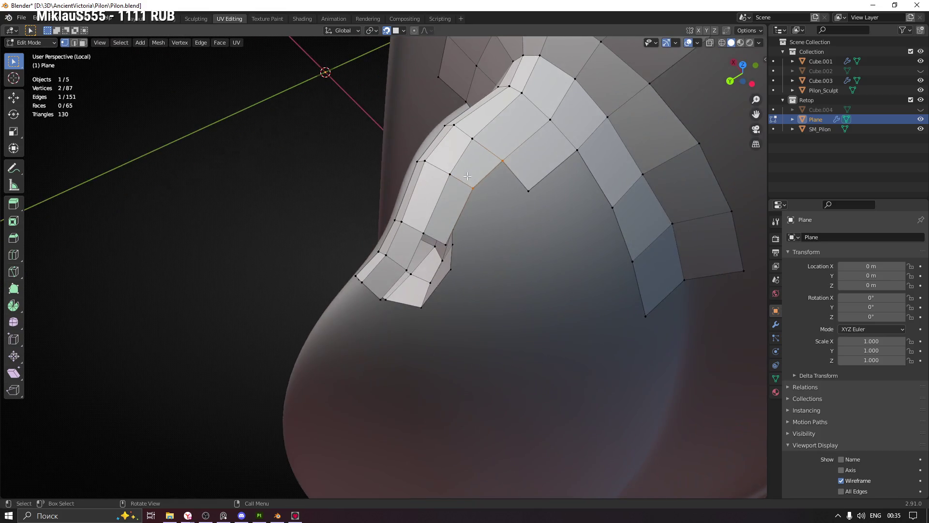
key("g")
left_click(481, 194)
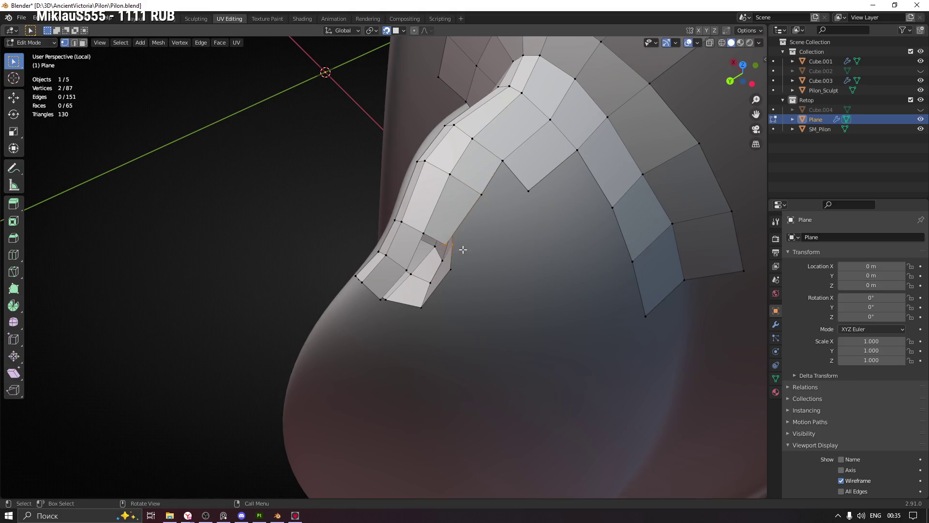
middle_click_drag(460, 249, 446, 232)
key("g")
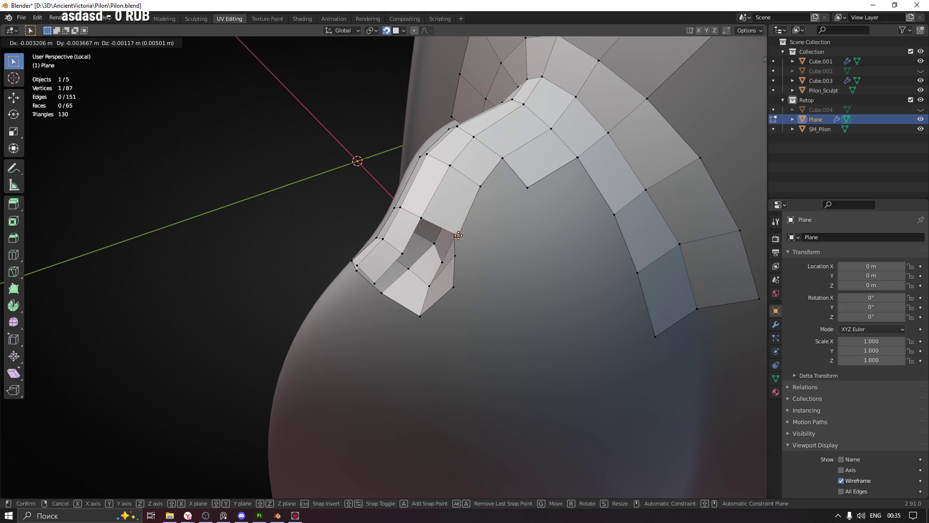
left_click(459, 237)
mouse_move(459, 237)
middle_mouse_down()
mouse_move(515, 253)
mouse_move(530, 243)
mouse_move(473, 235)
middle_mouse_up()
left_click(461, 213)
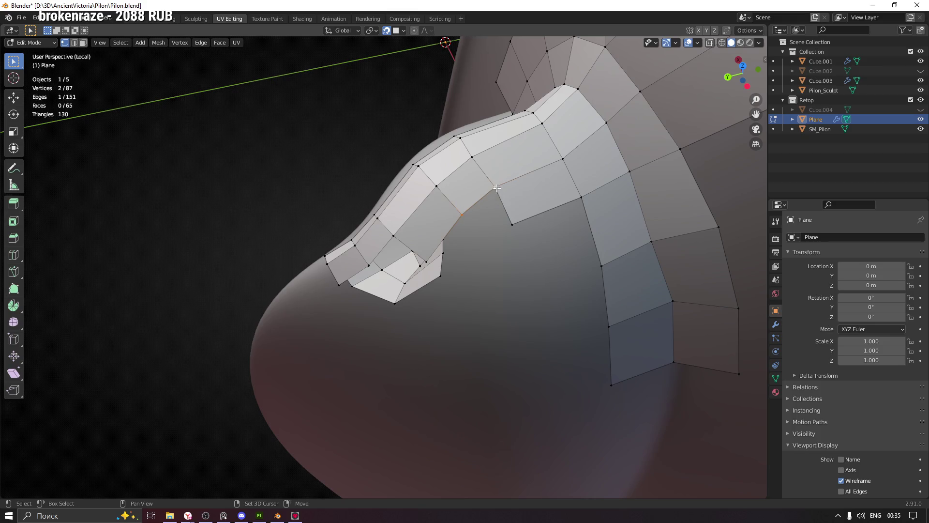
mouse_move(460, 274)
middle_mouse_down()
mouse_move(484, 249)
mouse_move(475, 253)
middle_mouse_up()
Fill a face between the four selected vertices and reposition one of its vertices.
key("f")
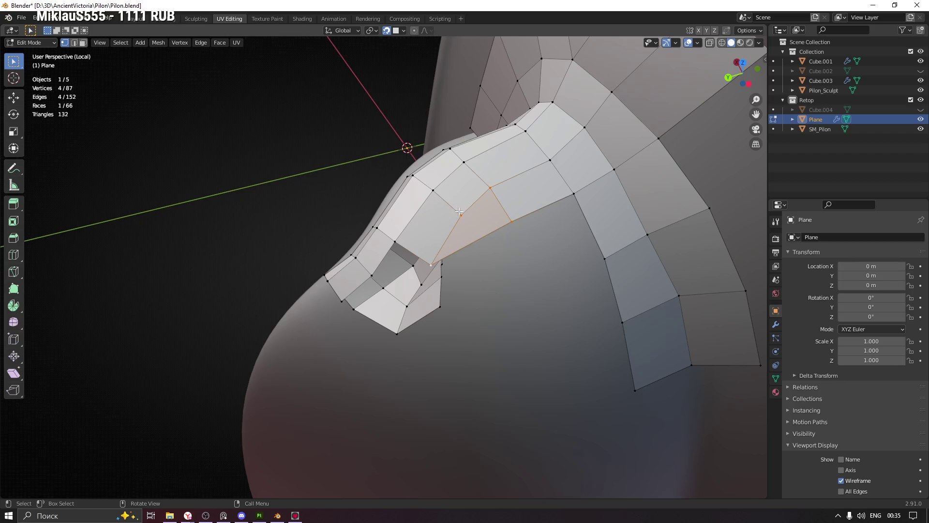
key("g")
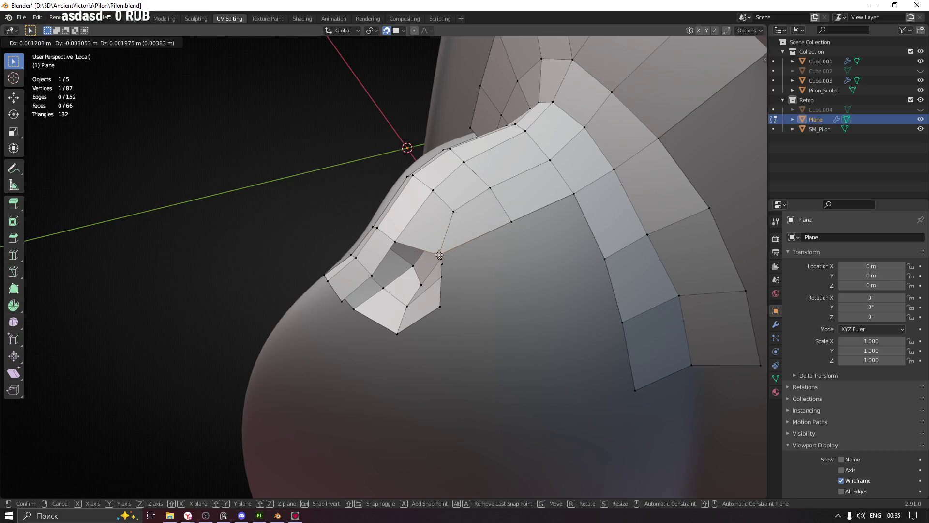
left_click(514, 219)
mouse_move(514, 219)
middle_mouse_down()
mouse_move(494, 276)
mouse_move(523, 276)
mouse_move(533, 253)
mouse_move(487, 264)
mouse_move(518, 269)
mouse_move(440, 283)
mouse_move(470, 295)
mouse_move(428, 310)
mouse_move(427, 298)
mouse_move(502, 323)
mouse_move(443, 315)
mouse_move(461, 291)
mouse_move(451, 268)
middle_mouse_up()
Build a quad at the hook's lower end, fill the adjacent gap, and nudge a vertex.
left_click(435, 304, "shift")
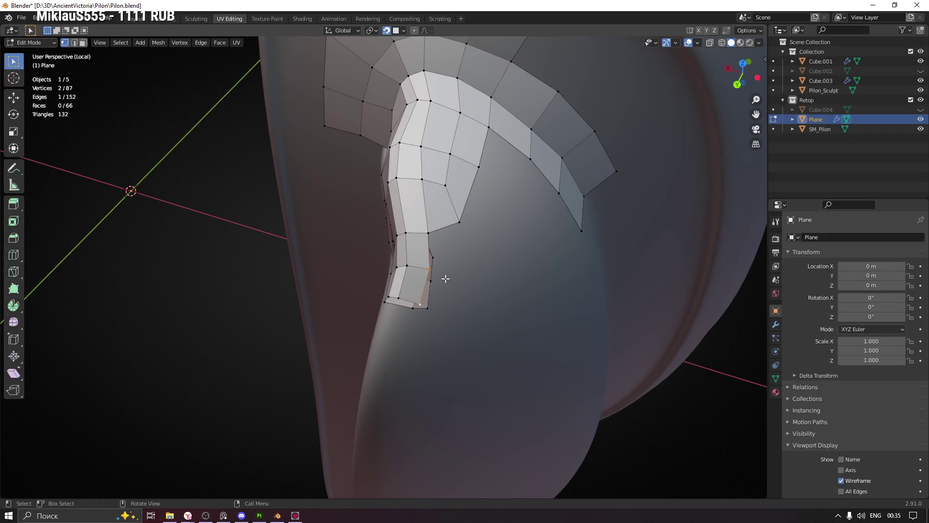
middle_click_drag(497, 282, 478, 285)
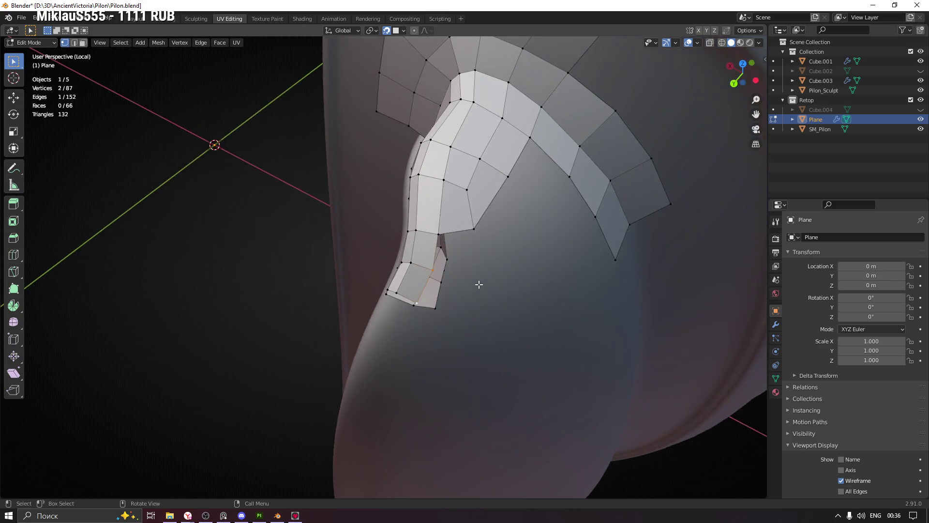
key("f")
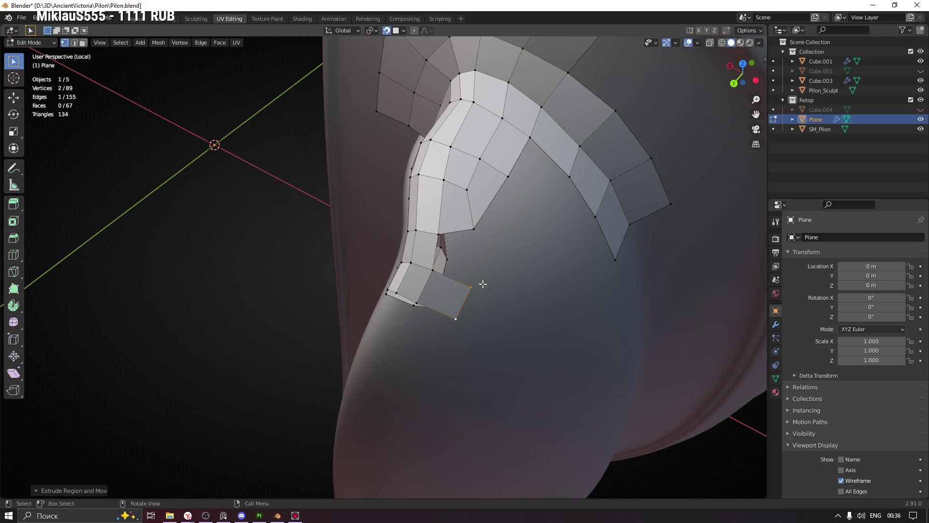
left_click(451, 319)
left_click(432, 270)
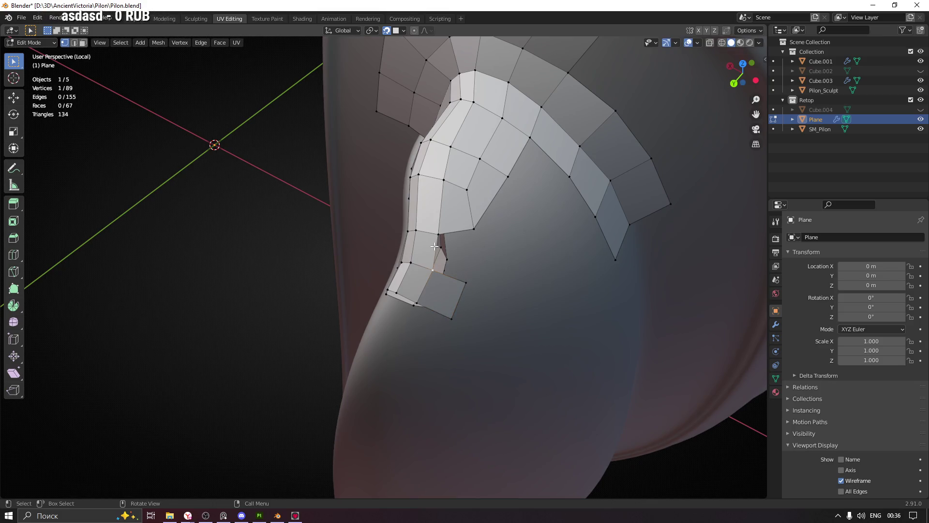
key("f")
middle_click_drag(498, 265, 460, 280)
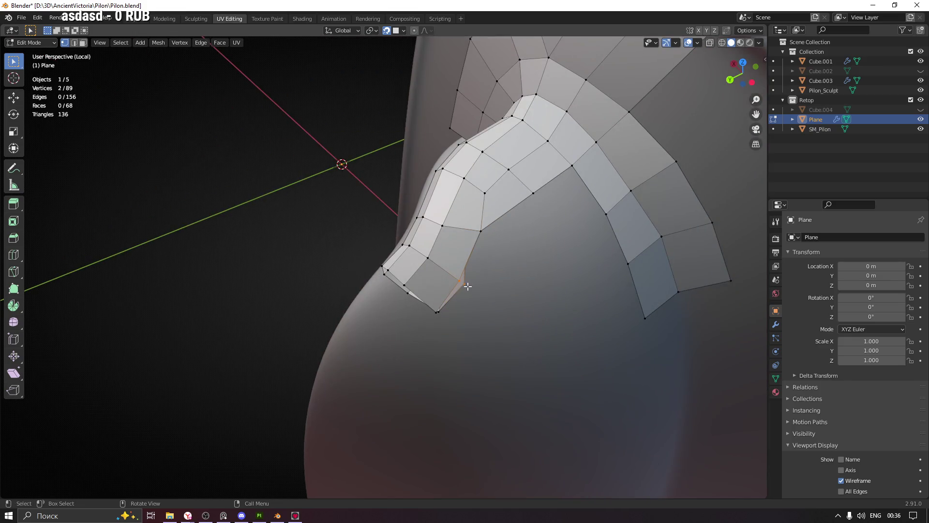
key("g")
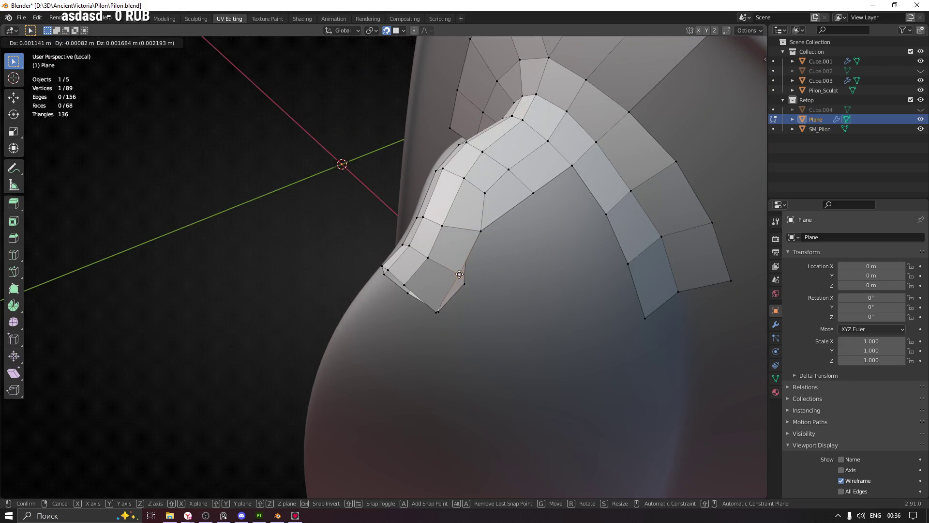
left_click(461, 275)
Pick the bottom tip vertex and extrude a new face from the curved band.
mouse_move(437, 312)
middle_mouse_down()
mouse_move(469, 321)
mouse_move(441, 315)
middle_mouse_up()
left_click(439, 312)
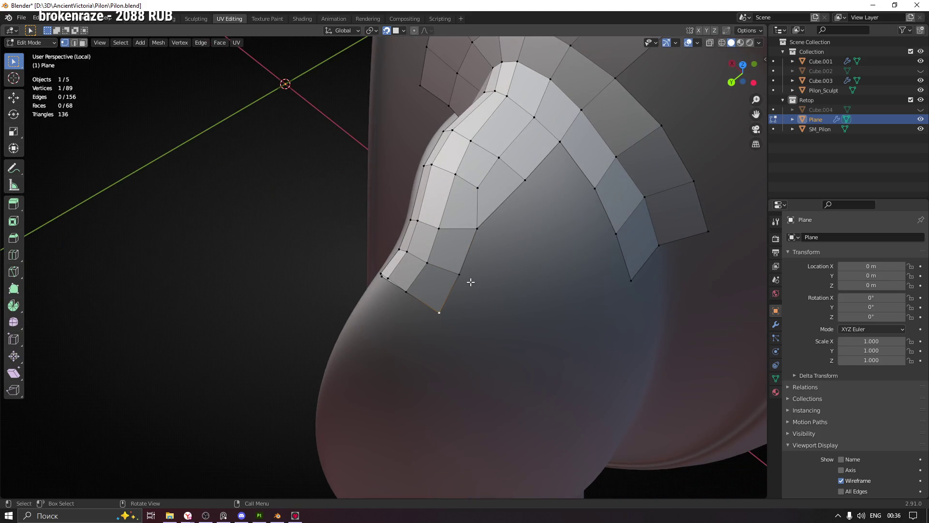
mouse_move(612, 237)
middle_mouse_down()
mouse_move(566, 254)
mouse_move(557, 239)
middle_mouse_up()
key("e")
left_click(562, 250)
Settle the new face's edge and its lower-left corner vertex onto the sculpt.
key("g")
left_click(553, 225)
left_click(558, 252)
key("g")
left_click(552, 243)
key("g")
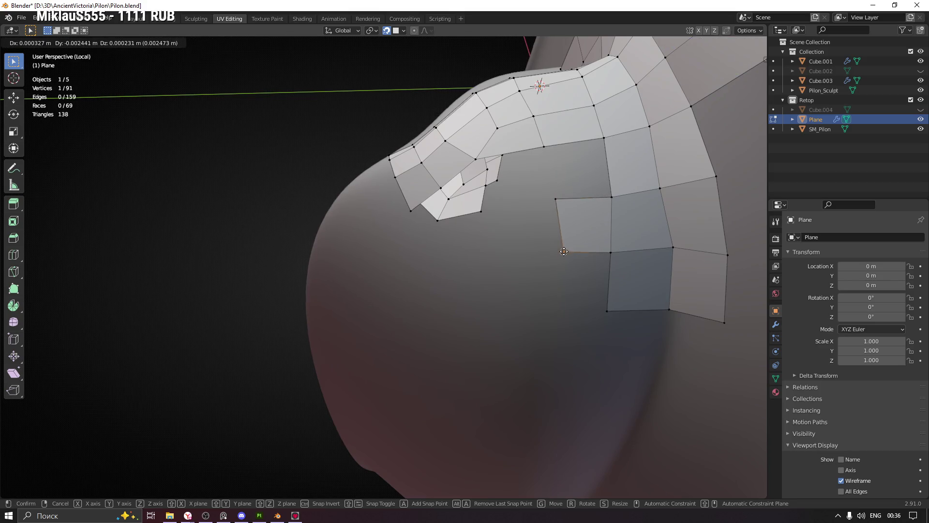
left_click(559, 252)
mouse_move(559, 251)
middle_mouse_down()
mouse_move(553, 228)
mouse_move(560, 232)
middle_mouse_up()
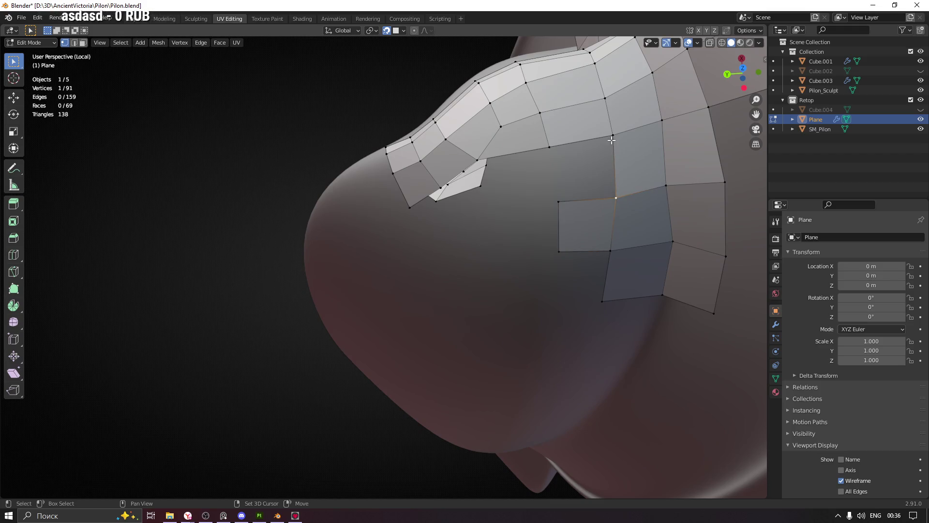
Fill a face between the selected vertices, then extrude an edge into another face.
left_click(560, 198, "shift")
key("f")
mouse_move(562, 195)
middle_mouse_down()
mouse_move(514, 216)
mouse_move(532, 206)
middle_mouse_up()
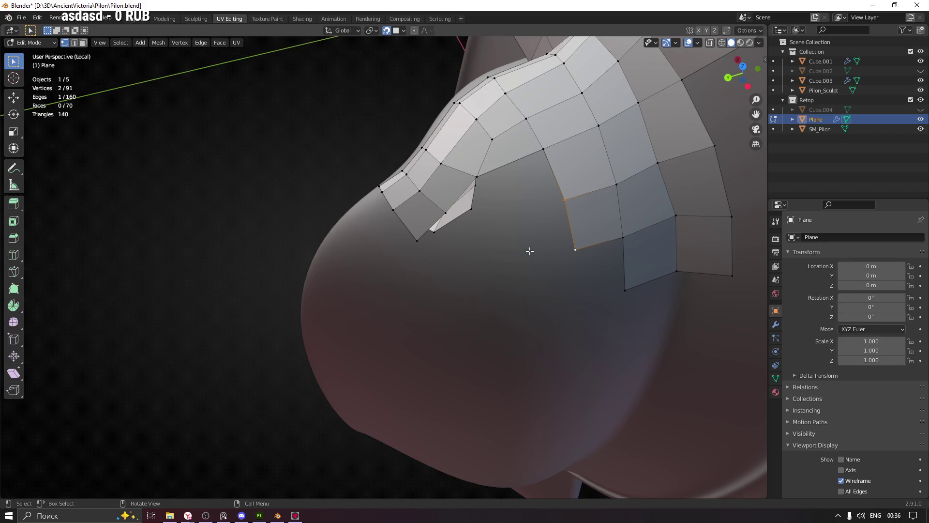
key("e")
left_click(465, 257)
mouse_move(465, 257)
middle_mouse_down()
mouse_move(491, 257)
mouse_move(500, 311)
mouse_move(488, 287)
mouse_move(494, 303)
mouse_move(434, 305)
mouse_move(419, 294)
middle_mouse_up()
Move the new corner vertex and neighbouring vertices to even out the quads.
left_click(415, 285)
key("g")
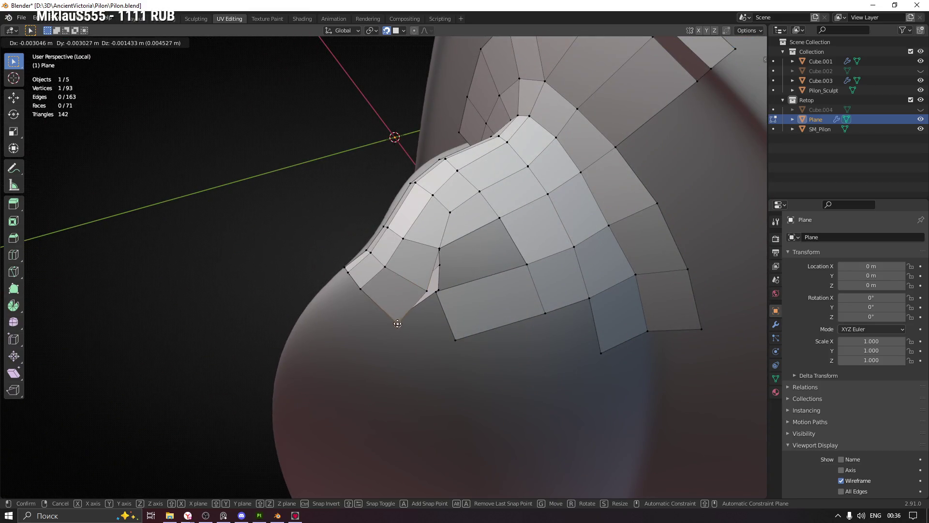
left_click(395, 323)
left_click(439, 249)
key("g")
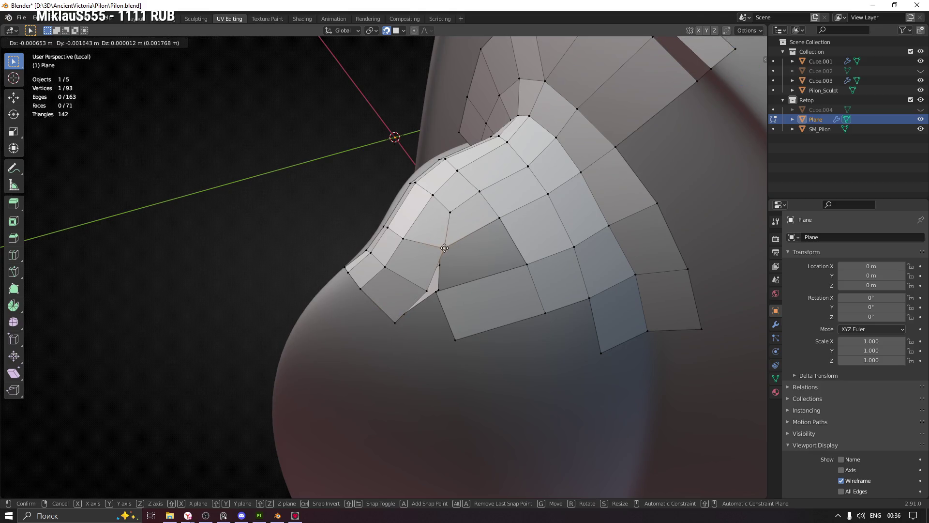
left_click(450, 214)
left_click(450, 215)
key("g")
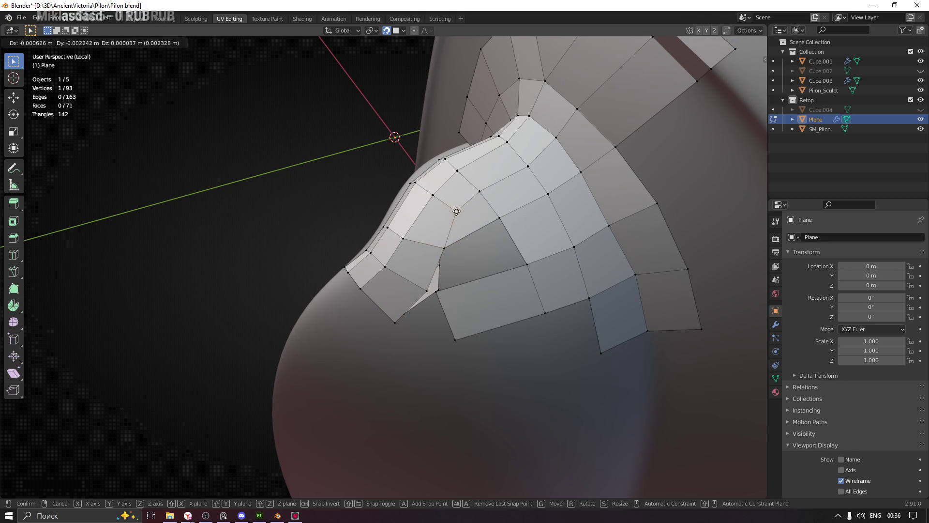
left_click(454, 255)
Reposition a vertex on the inner edge, then select the patch's lower edge.
mouse_move(454, 256)
middle_mouse_down()
mouse_move(472, 271)
mouse_move(475, 259)
mouse_move(529, 275)
middle_mouse_up()
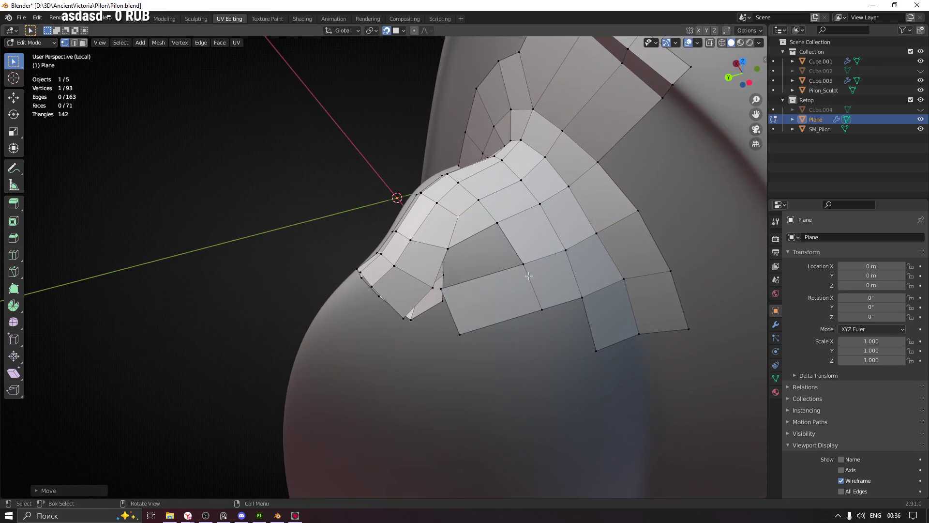
left_click(526, 267)
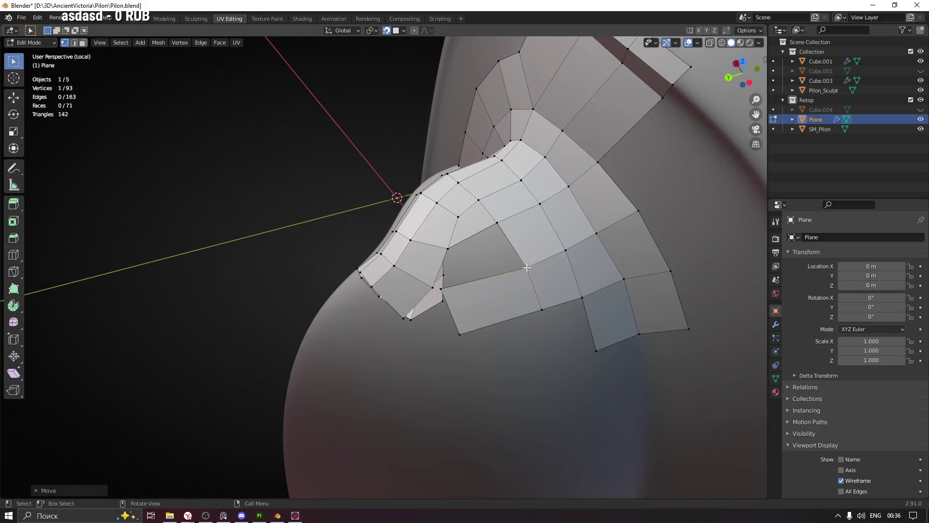
key("g")
left_click(444, 293)
middle_click_drag(444, 293, 469, 308)
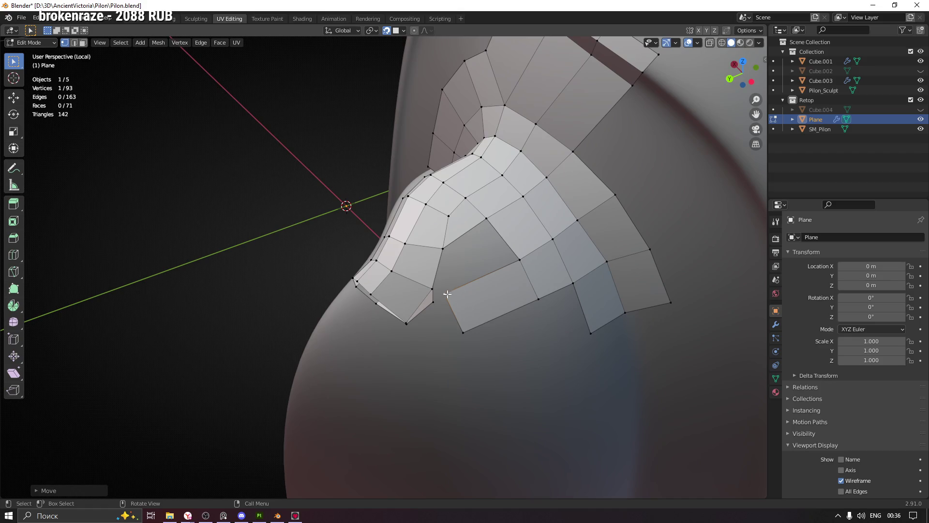
left_click(520, 266, "shift")
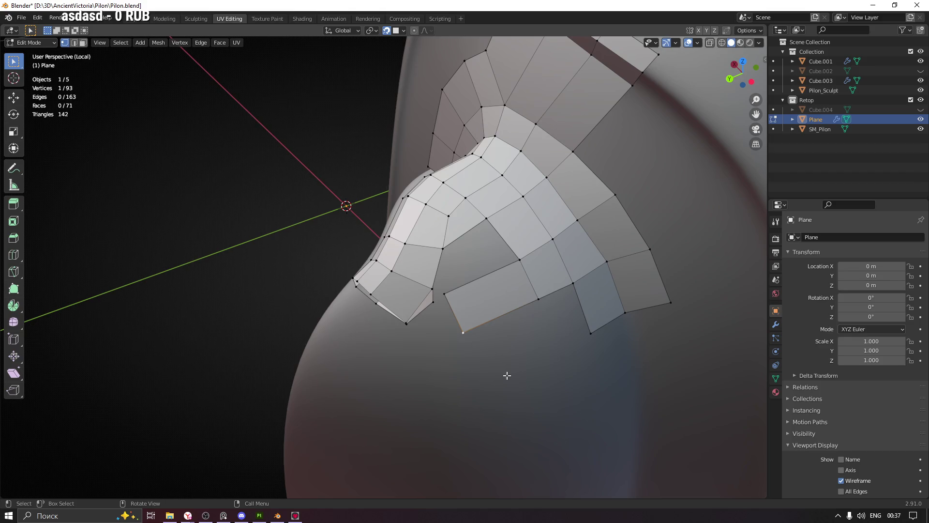
Delete the stray lower face of the retopology patch.
key("3")
left_click(486, 312)
key("x")
left_click(486, 295)
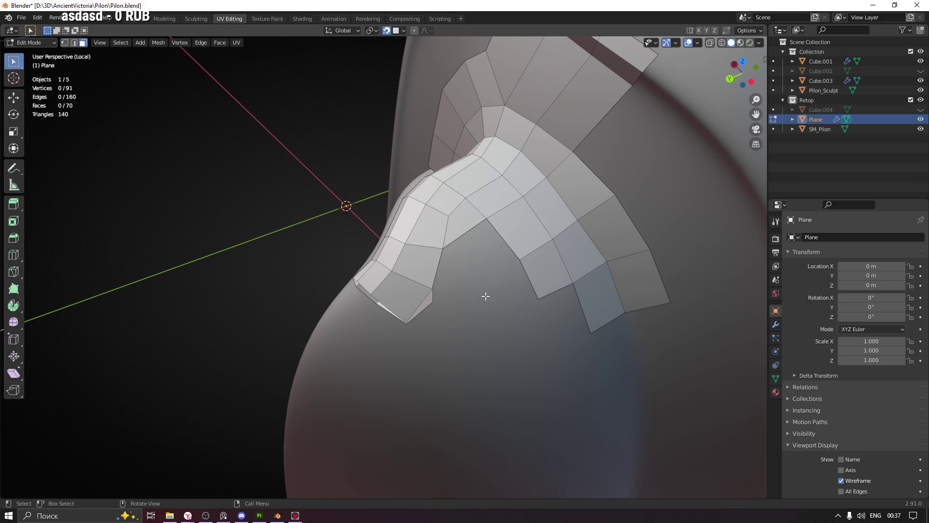
Extrude a lower edge into a new quad and position its corner vertex.
mouse_move(499, 284)
middle_mouse_down()
mouse_move(485, 306)
mouse_move(541, 289)
mouse_move(493, 307)
middle_mouse_up()
key("1")
mouse_move(444, 264)
middle_mouse_down()
mouse_move(490, 298)
mouse_move(452, 296)
mouse_move(460, 263)
mouse_move(420, 323)
mouse_move(444, 386)
mouse_move(447, 334)
middle_mouse_up()
left_click(407, 322, "shift")
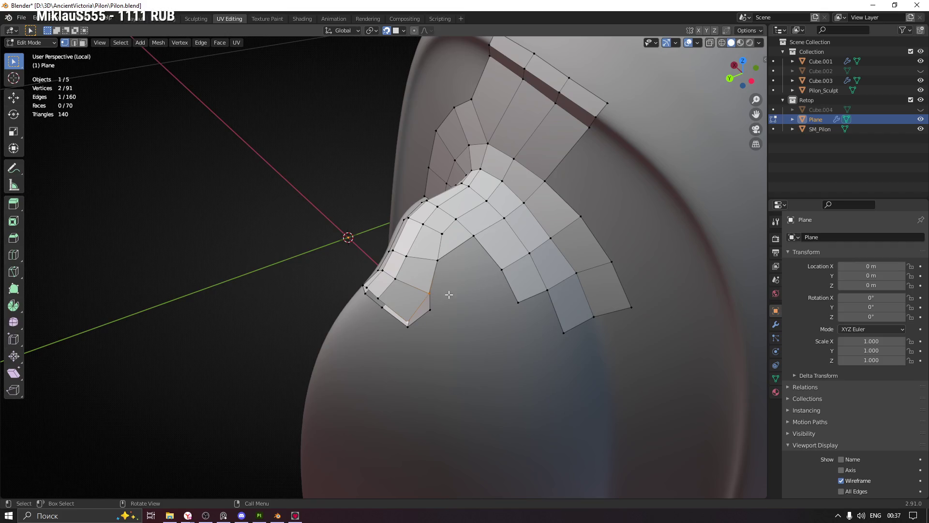
key("e")
left_click(451, 318)
left_click(457, 328)
key("g")
left_click(460, 330)
key("g")
right_click(431, 349)
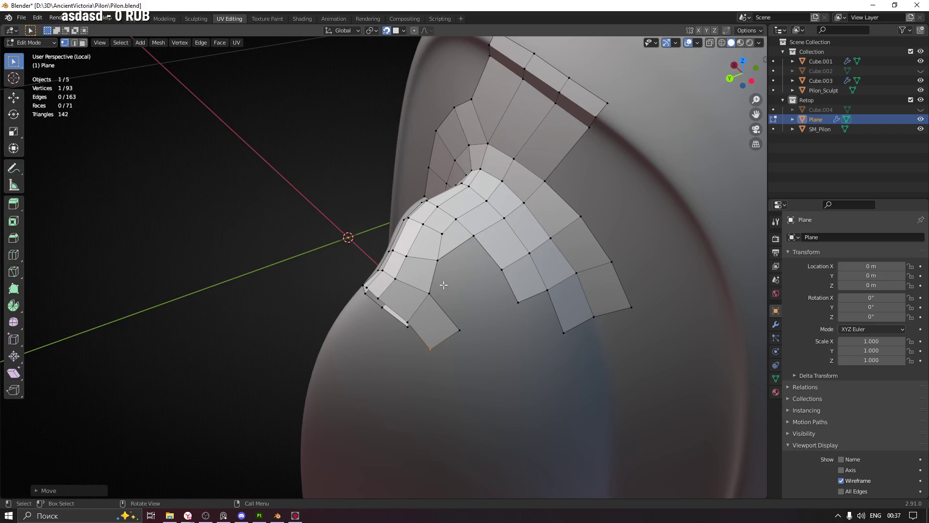
Fill two quads with F below the boundary edge and reposition their vertices.
middle_click_drag(444, 285, 442, 259)
left_click(436, 260)
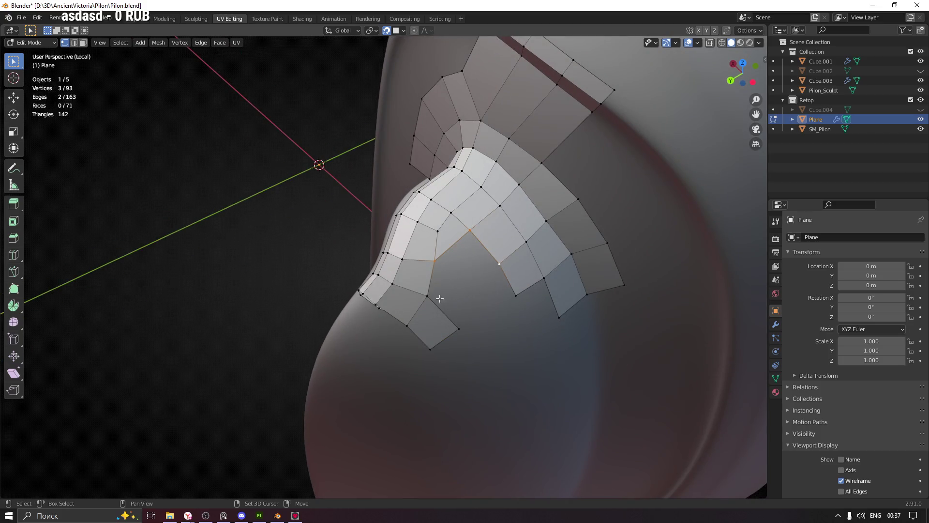
key("f")
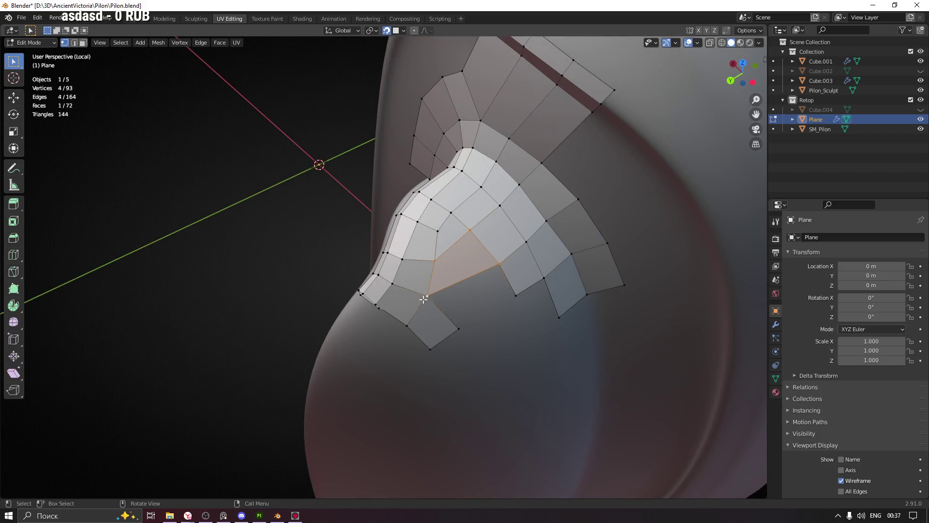
key("f")
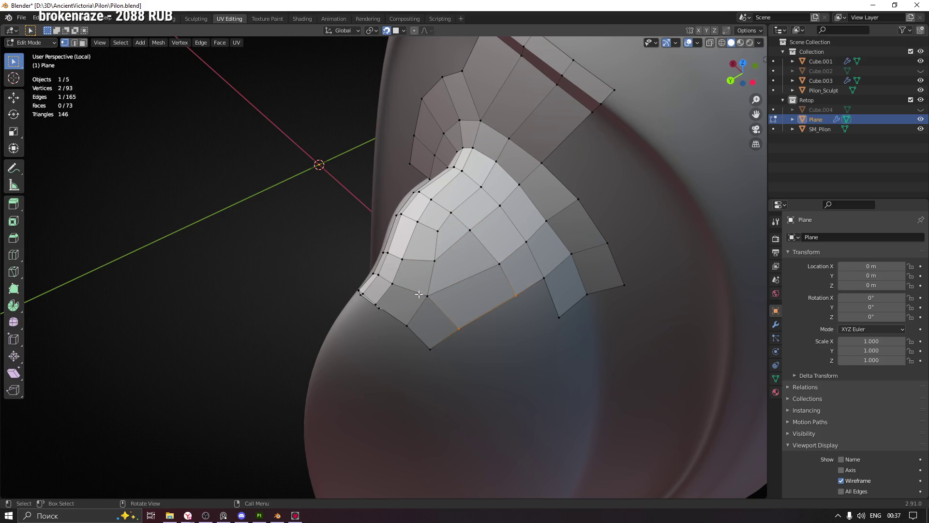
key("g")
mouse_move(431, 291)
middle_mouse_down()
mouse_move(503, 363)
mouse_move(523, 359)
mouse_move(437, 333)
mouse_move(474, 309)
mouse_move(399, 323)
mouse_move(430, 317)
mouse_move(473, 348)
mouse_move(464, 334)
middle_mouse_up()
left_click(475, 328)
key("g")
left_click(436, 321)
key("g")
left_click(398, 322)
Even out the vertices along the bottom edge and the edge above it.
mouse_move(465, 334)
middle_mouse_down()
mouse_move(473, 321)
mouse_move(478, 354)
middle_mouse_up()
left_click(500, 335)
key("g")
left_click(494, 334)
key("g")
left_click(495, 335)
left_click(494, 303)
key("g")
left_click(505, 318)
mouse_move(505, 317)
middle_mouse_down()
mouse_move(485, 268)
mouse_move(564, 332)
mouse_move(542, 331)
middle_mouse_up()
Nudge one more vertex into place and save Pilon.blend.
left_click(485, 267)
key("g")
left_click(487, 268)
left_click(533, 299)
key("ctrl+s")
middle_click_drag(472, 339, 462, 286, "shift")
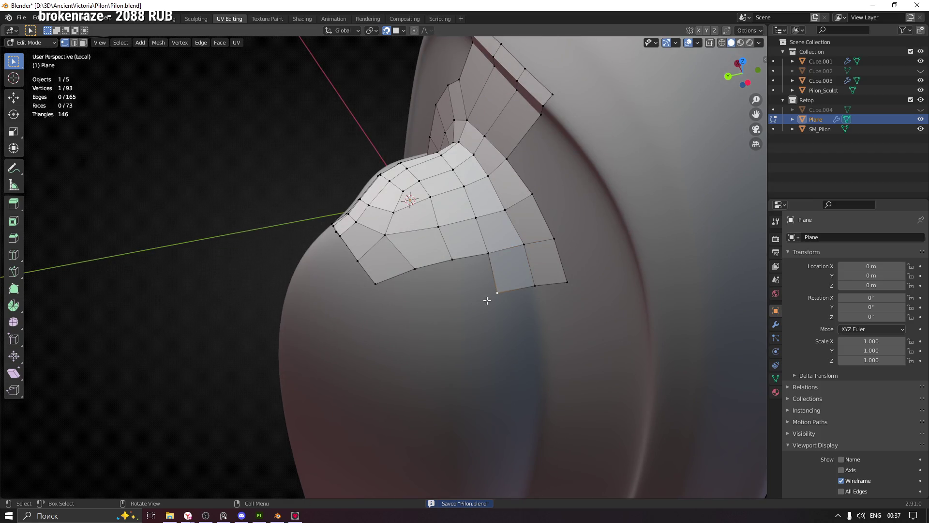
Extrude a three-vertex chain along the lower edge and fill quads to the patch.
key("e")
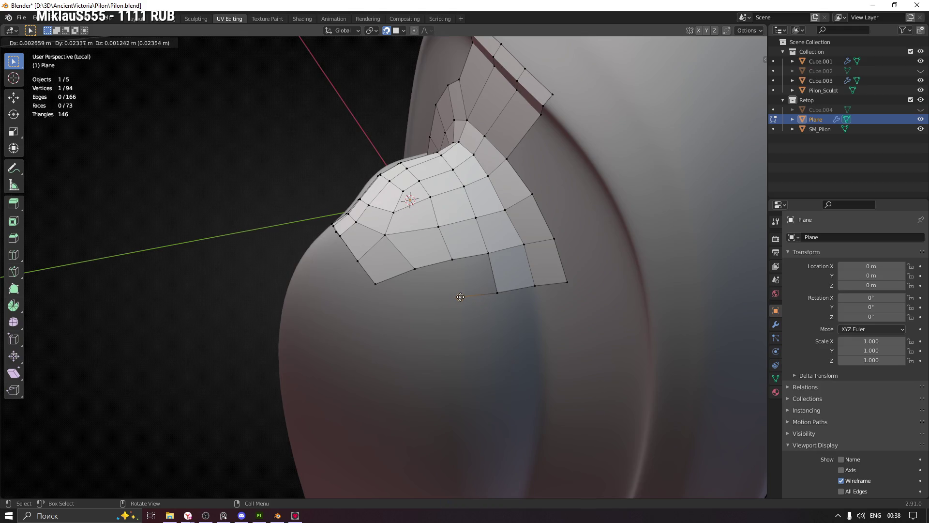
left_click(460, 297)
key("e")
left_click(427, 305)
key("e")
left_click(382, 313)
key("f")
key("f")
key("f")
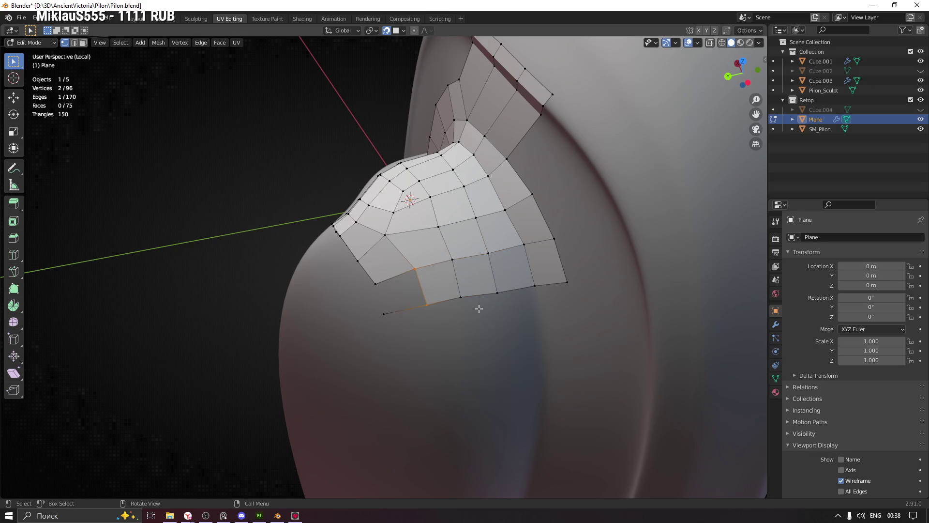
Tweak the new chain's vertices and the lower-left corner vertex for even quads.
left_click(462, 298)
key("g")
left_click(438, 302)
left_click(427, 305)
key("g")
left_click(423, 303)
left_click(384, 314)
key("g")
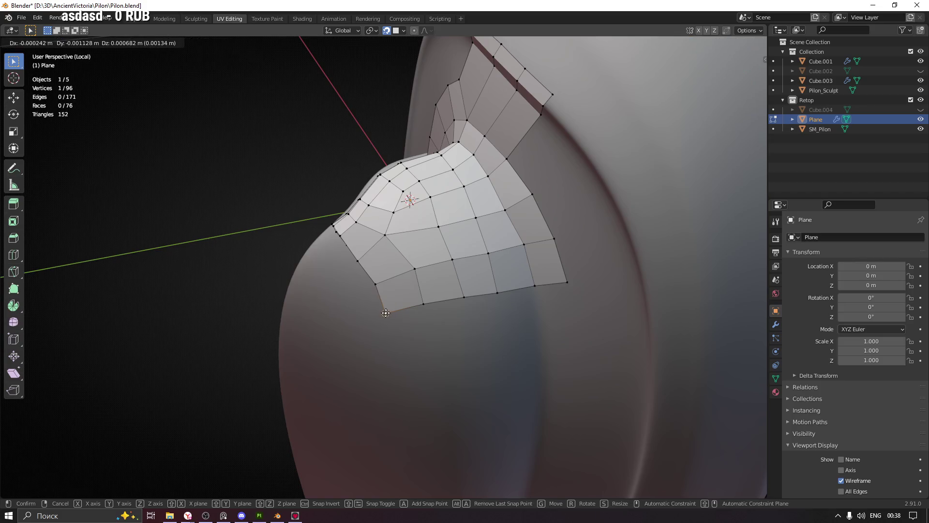
left_click(385, 313)
Settle the left-edge vertex and save Pilon.blend.
left_click(374, 284)
key("g")
left_click(373, 283)
mouse_move(374, 283)
middle_mouse_down()
mouse_move(363, 301)
mouse_move(386, 336)
mouse_move(417, 305)
mouse_move(392, 335)
mouse_move(327, 327)
mouse_move(502, 305)
mouse_move(434, 332)
mouse_move(402, 324)
mouse_move(378, 278)
middle_mouse_up()
key("ctrl+s")
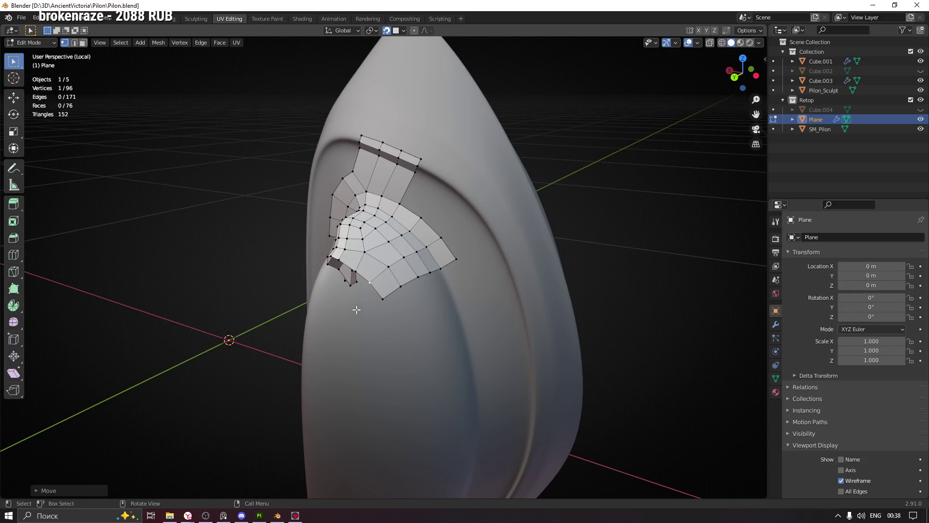
middle_click_drag(434, 336, 409, 239)
scroll(392, 362, "down", 3)
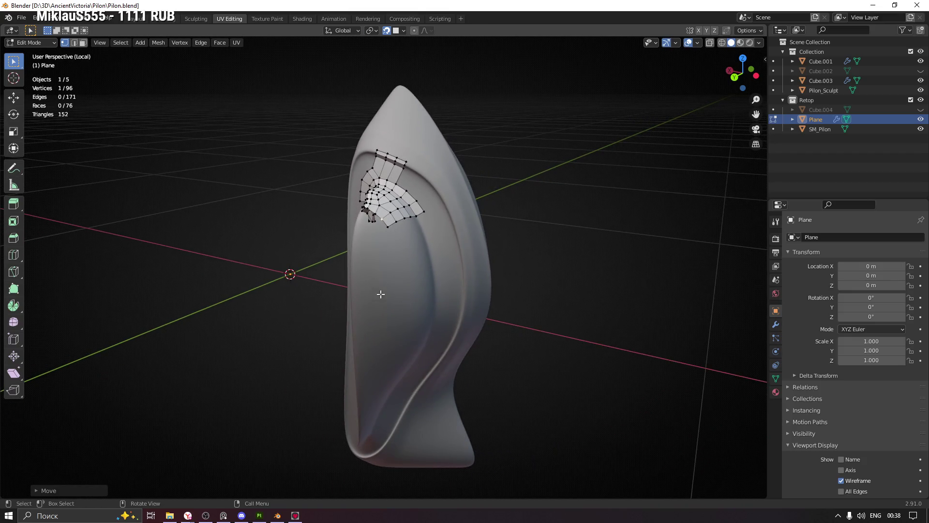
mouse_move(376, 375)
middle_mouse_down()
mouse_move(496, 340)
mouse_move(431, 368)
mouse_move(339, 348)
mouse_move(469, 351)
mouse_move(362, 354)
middle_mouse_up()
mouse_move(439, 229)
middle_mouse_down("ctrl")
mouse_move(402, 175)
mouse_move(421, 280)
mouse_move(388, 276)
middle_mouse_up("ctrl")
Select the lower edge path and extrude it downward into two faces.
left_click(386, 206)
left_click(423, 192, "ctrl")
scroll(404, 238, "up", 2)
middle_click_drag(404, 238, 376, 240)
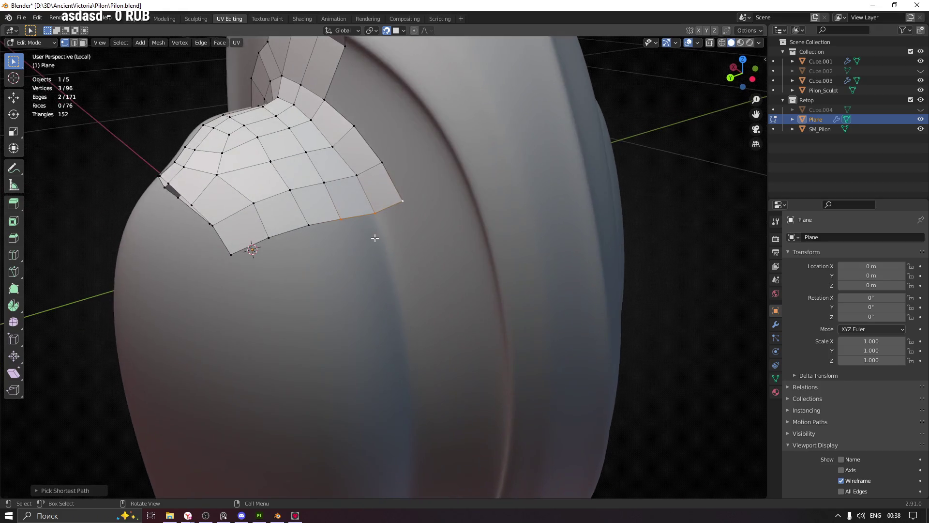
key("e")
left_click(397, 278)
Reposition the new corner, bottom-left and middle bottom vertices of the strip.
left_click(424, 267)
key("g")
left_click(434, 277)
left_click(363, 287)
key("g")
left_click(362, 291)
left_click(393, 281)
key("g")
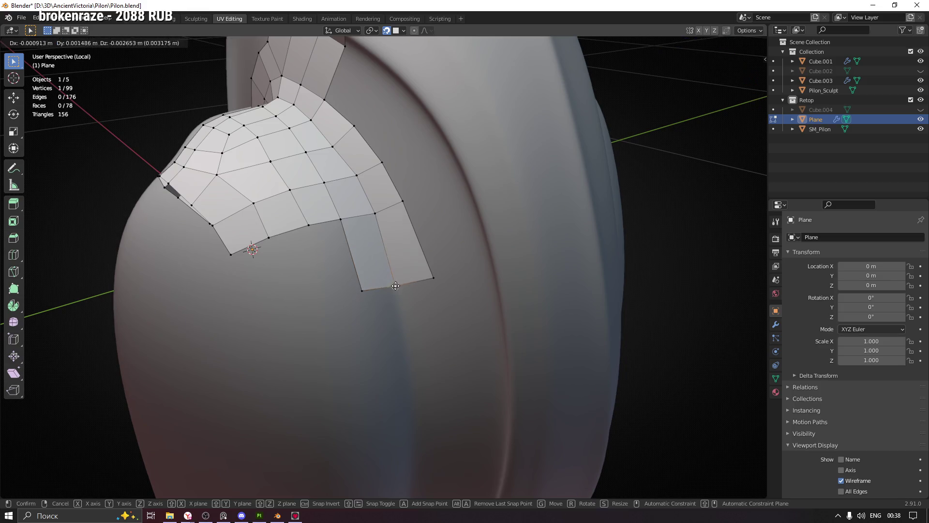
left_click(396, 285)
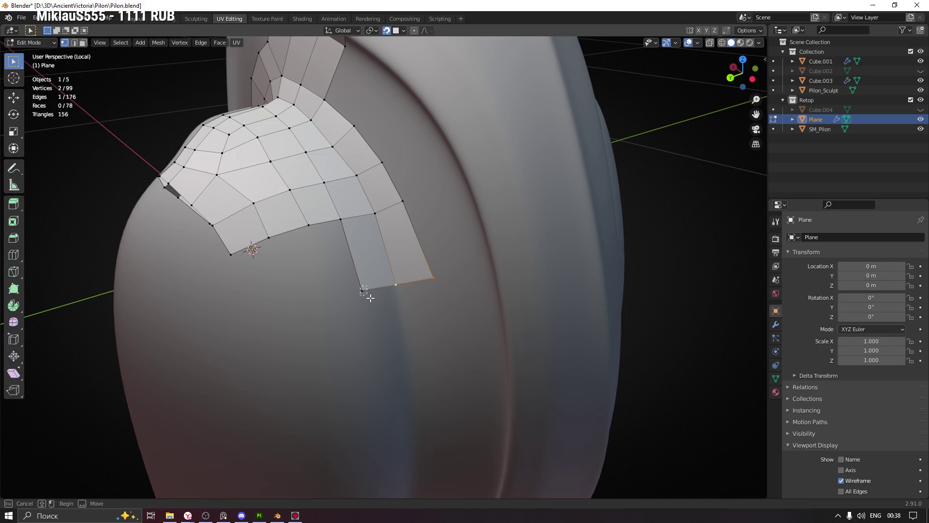
Pull the strip's bottom vertices down along the groove and select its bottom edge.
mouse_move(438, 310)
middle_mouse_down()
mouse_move(456, 353)
mouse_move(442, 353)
mouse_move(456, 218)
mouse_move(438, 213)
middle_mouse_up()
key("g")
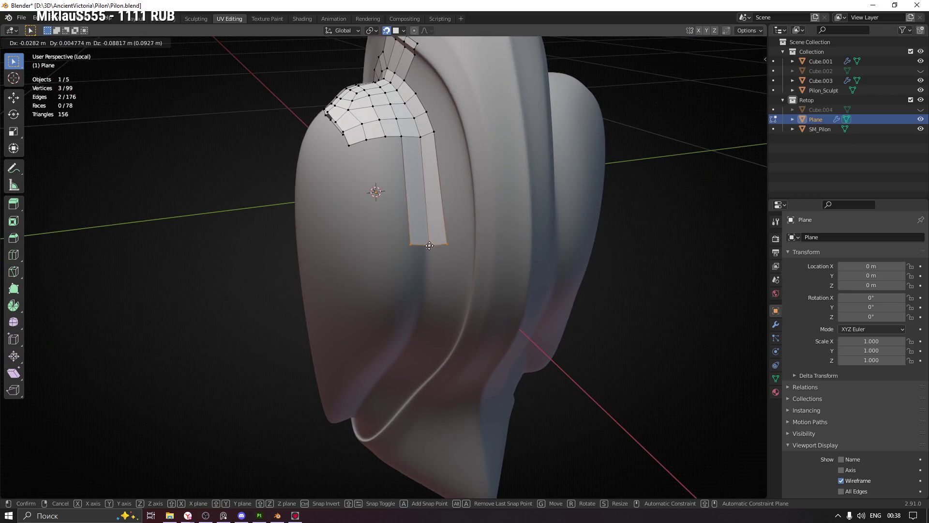
left_click(427, 246)
left_click(439, 242)
key("g")
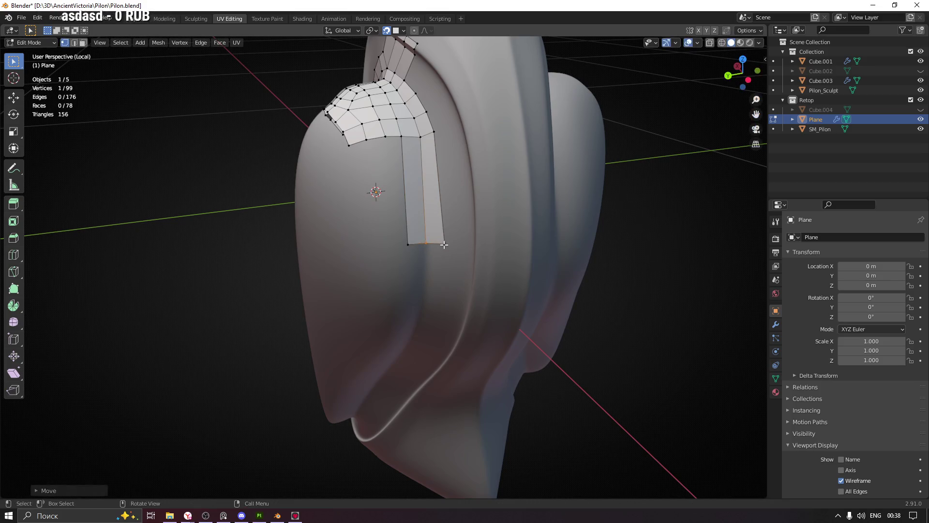
left_click(443, 243)
mouse_move(404, 251)
left_mouse_down()
mouse_move(414, 239)
mouse_move(442, 251)
left_mouse_up()
middle_click_drag(435, 282, 426, 291)
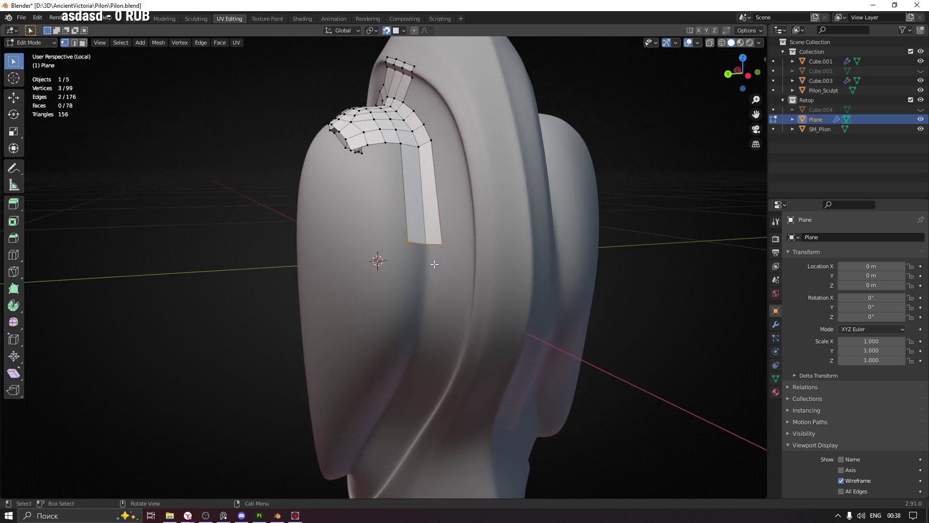
Extrude the strip's bottom edge one segment and adjust its vertices.
key("e")
left_click(422, 336)
mouse_move(421, 335)
middle_mouse_down()
mouse_move(465, 334)
mouse_move(407, 327)
middle_mouse_up()
left_click(421, 336)
key("g")
left_click(421, 335)
key("g")
left_click(408, 327)
key("g")
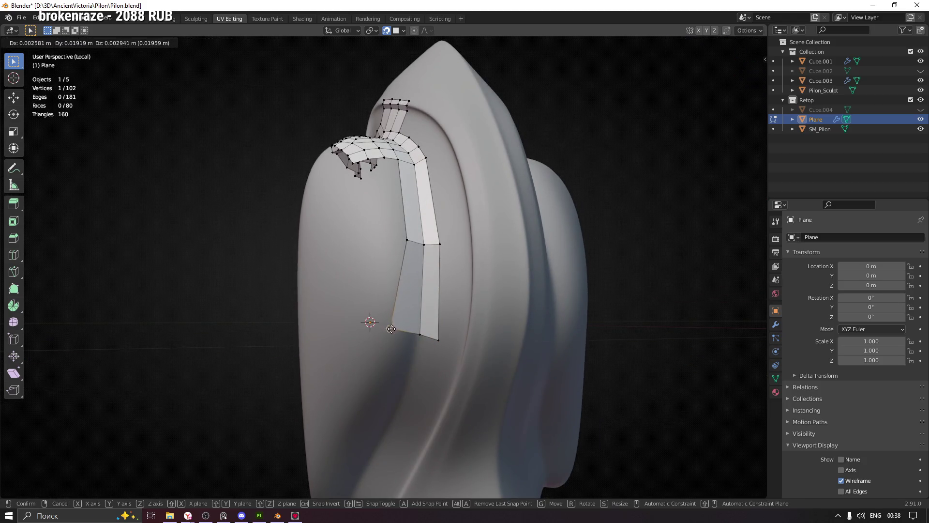
left_click(399, 328)
Extrude three more segments down the groove toward the hook.
left_click_drag(382, 318, 451, 352)
middle_click_drag(451, 353, 437, 247)
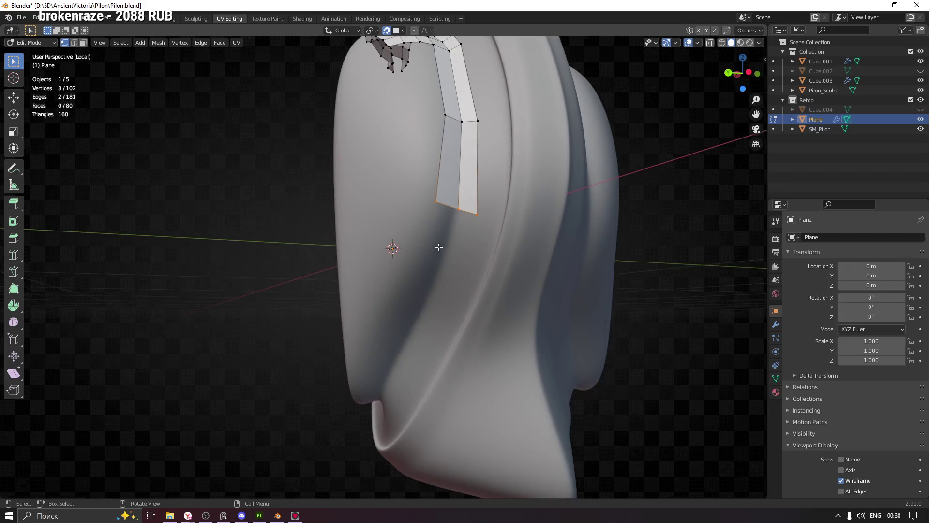
key("e")
left_click(431, 287)
mouse_move(431, 287)
middle_mouse_down()
mouse_move(416, 290)
mouse_move(405, 322)
middle_mouse_up()
key("e")
left_click(405, 354)
mouse_move(405, 354)
middle_mouse_down()
mouse_move(384, 373)
mouse_move(422, 332)
mouse_move(395, 373)
middle_mouse_up()
key("e")
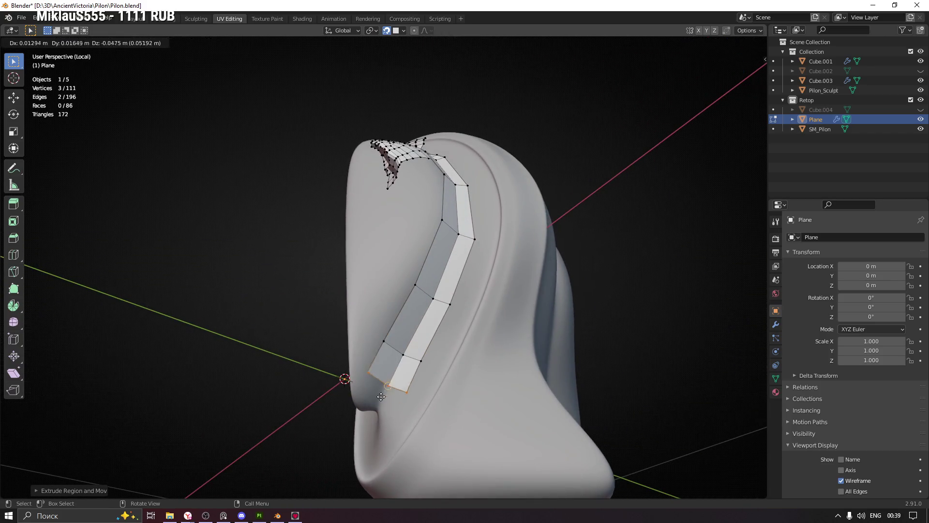
left_click(380, 406)
middle_click_drag(380, 405, 402, 310)
Reposition the vertex at the strip's end onto the sculpt surface.
left_click(412, 297)
key("g")
left_click(410, 294)
key("g")
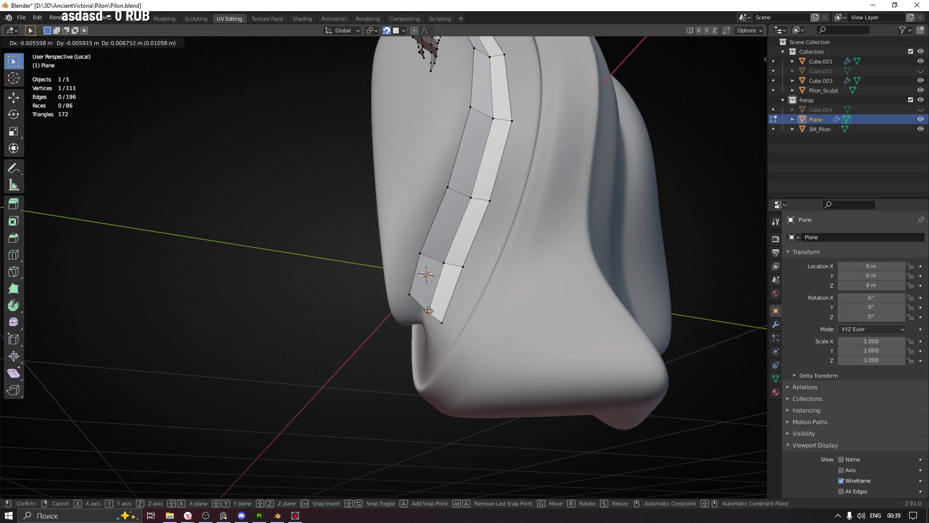
left_click(426, 305)
key("g")
left_click(428, 302)
mouse_move(428, 303)
middle_mouse_down()
mouse_move(437, 317)
mouse_move(426, 291)
middle_mouse_up()
scroll(423, 277, "up", 4)
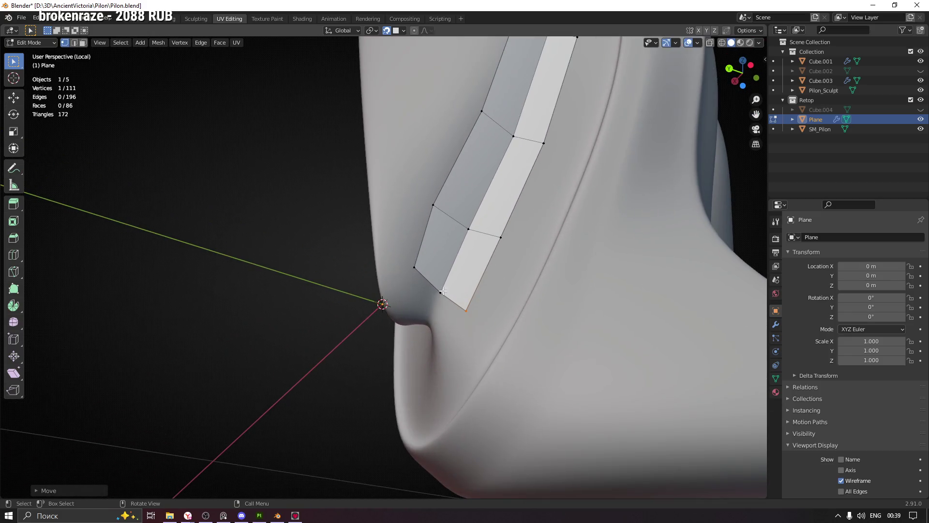
mouse_move(392, 319)
middle_mouse_down()
mouse_move(412, 259)
mouse_move(435, 285)
mouse_move(504, 272)
mouse_move(536, 315)
mouse_move(407, 315)
mouse_move(435, 265)
mouse_move(424, 264)
mouse_move(440, 275)
middle_mouse_up()
Extrude a side edge into a new face and place its top and lower vertices.
left_click(420, 261, "shift")
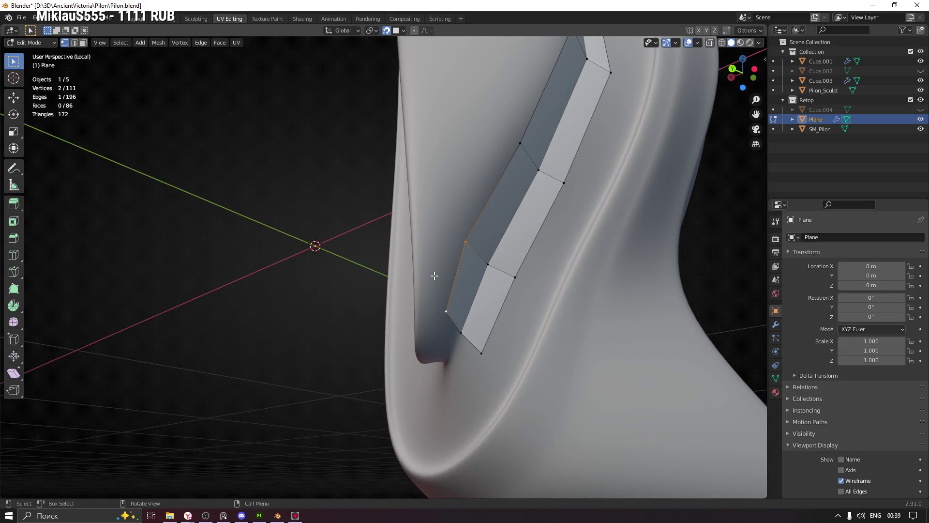
key("e")
left_click(443, 216)
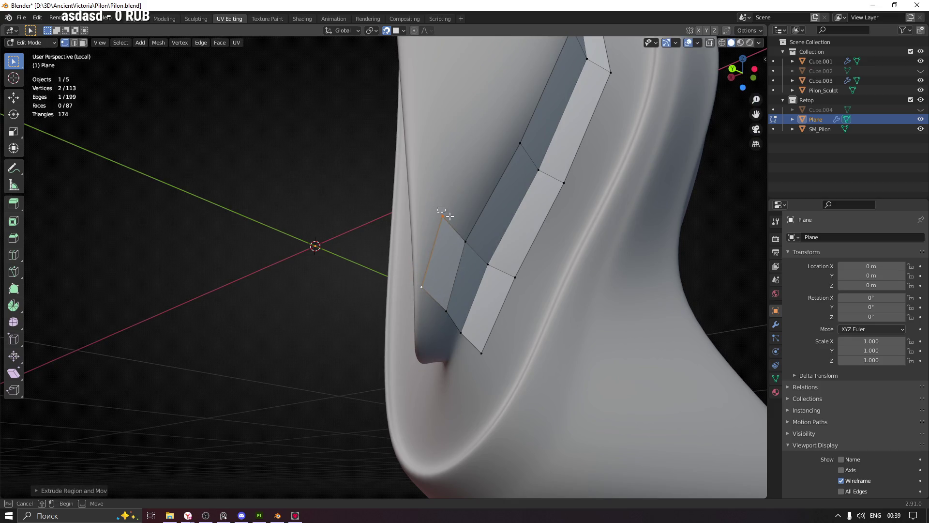
key("g")
left_click(416, 235)
left_click(421, 287)
key("g")
left_click(417, 296)
mouse_move(417, 295)
middle_mouse_down()
mouse_move(423, 280)
mouse_move(450, 303)
mouse_move(519, 322)
middle_mouse_up()
left_click(418, 295, "shift")
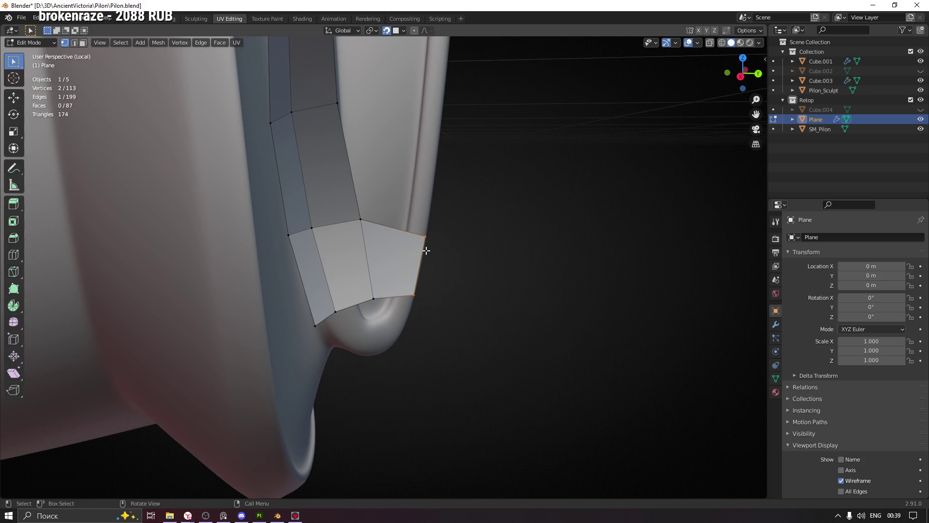
Extrude a quad from the edge on the hook's inner curve and fit its vertices to the sculpt.
mouse_move(454, 252)
middle_mouse_down()
mouse_move(382, 254)
mouse_move(343, 242)
mouse_move(411, 242)
middle_mouse_up()
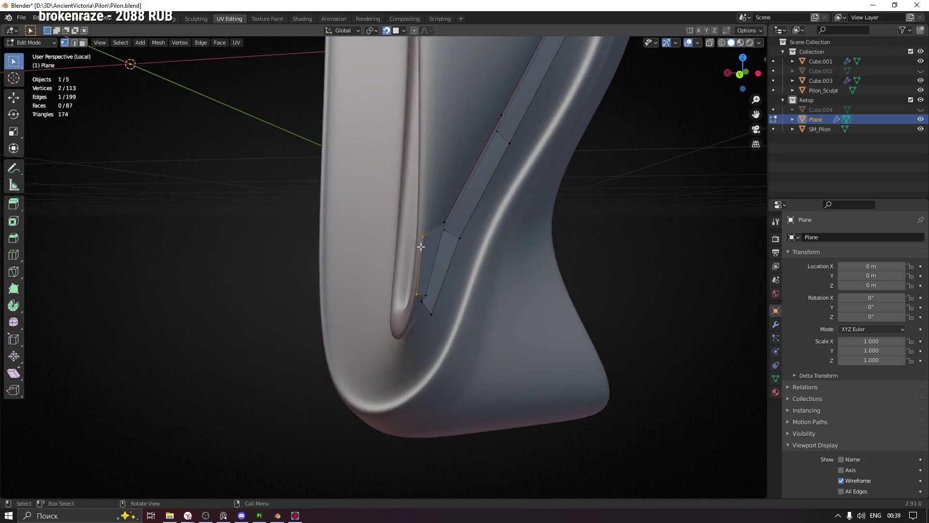
key("e")
left_click(419, 237)
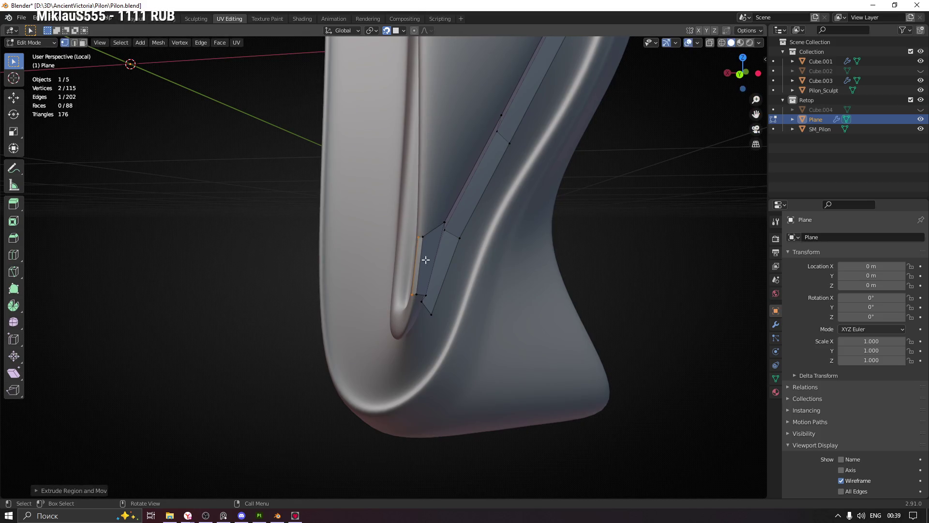
scroll(421, 213, "up", 5)
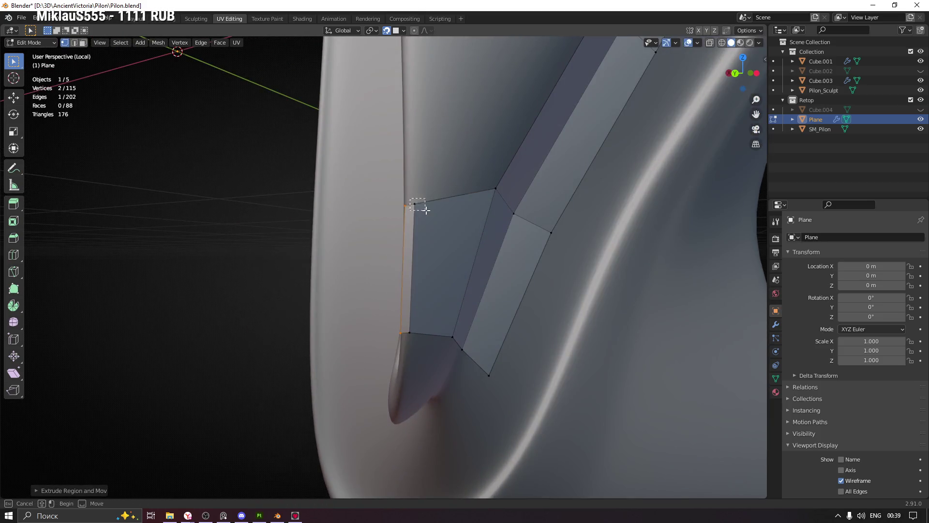
left_click_drag(426, 210, 425, 209)
key("g")
left_click(420, 203)
left_click(411, 330)
key("g")
left_click(414, 332)
left_click(400, 334)
middle_click_drag(399, 336, 400, 343)
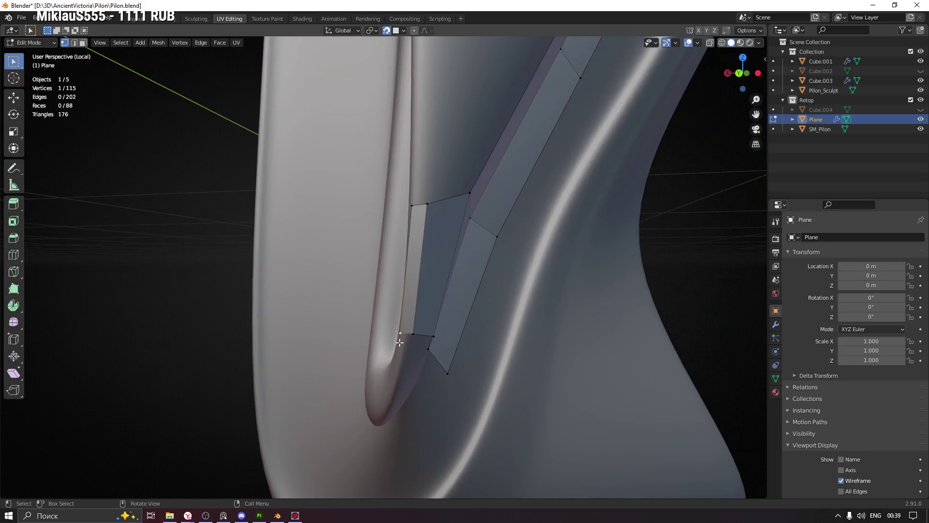
key("g")
left_click_drag(412, 203, 415, 203)
Extrude a second quad, fit its edge and vertices to the surface, then view the whole pylon.
mouse_move(404, 332)
middle_mouse_down()
mouse_move(434, 291)
mouse_move(450, 284)
middle_mouse_up()
key("e")
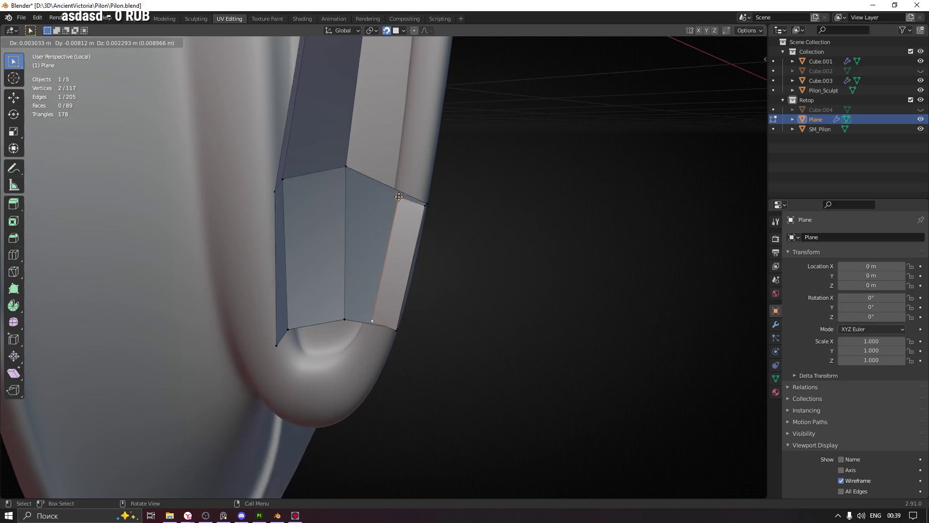
left_click(399, 197)
mouse_move(399, 197)
middle_mouse_down()
mouse_move(477, 211)
mouse_move(456, 219)
middle_mouse_up()
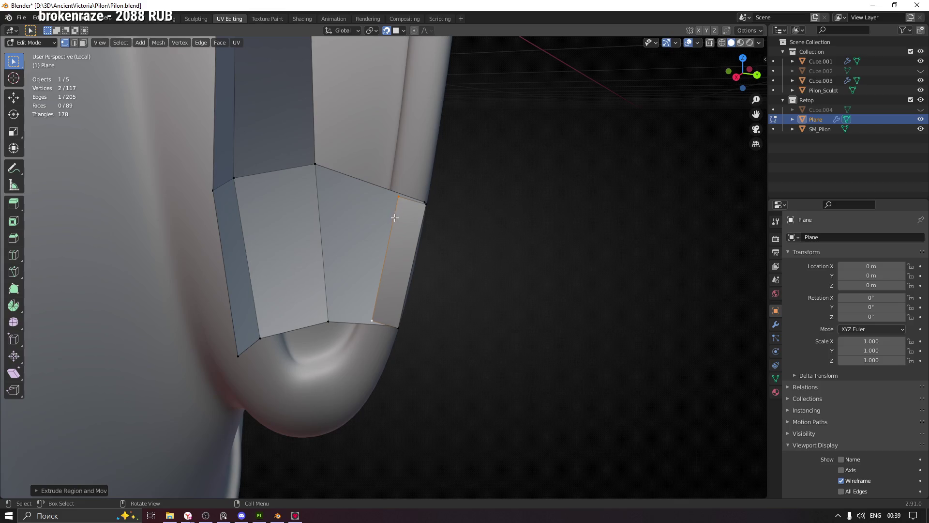
key("g")
left_click(395, 192)
middle_click_drag(393, 227, 380, 271)
left_click(381, 265)
key("g")
left_click(380, 264)
left_click(393, 197)
key("g")
left_click(392, 197)
mouse_move(392, 197)
middle_mouse_down()
mouse_move(442, 228)
mouse_move(403, 168)
mouse_move(384, 189)
middle_mouse_up()
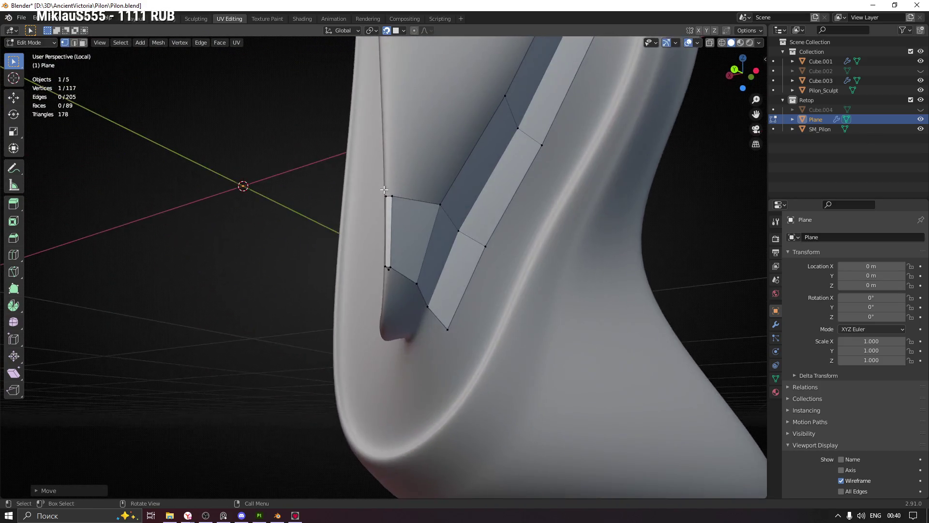
mouse_move(451, 172)
middle_mouse_down("ctrl")
mouse_move(425, 332)
mouse_move(422, 261)
mouse_move(397, 256)
mouse_move(575, 253)
mouse_move(492, 259)
mouse_move(403, 208)
mouse_move(411, 211)
mouse_move(397, 212)
mouse_move(428, 247)
mouse_move(555, 232)
mouse_move(416, 214)
middle_mouse_up("ctrl")
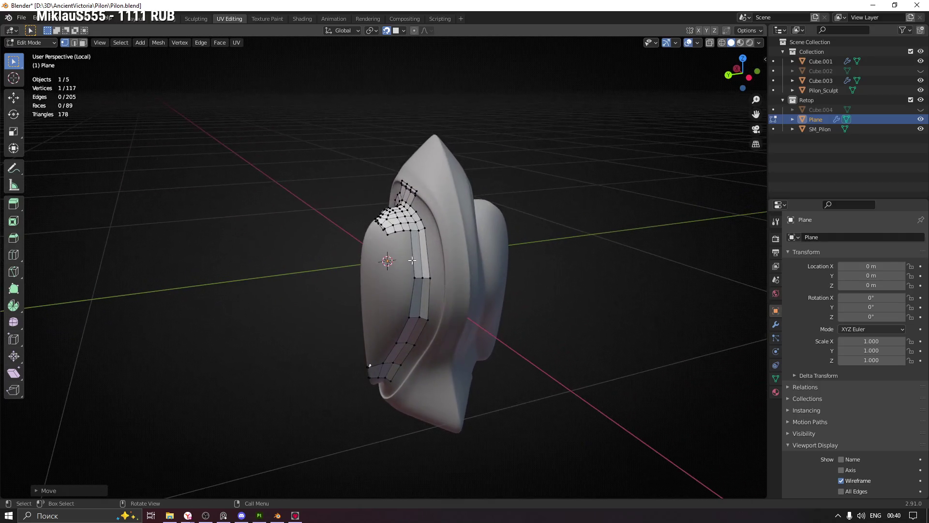
Add two loop cuts across the lower strip and slide them into evenly spaced positions.
scroll(416, 214, "up", 4)
scroll(416, 214, "up", 1)
middle_click_drag(369, 306, 357, 286)
middle_click_drag(384, 337, 389, 321)
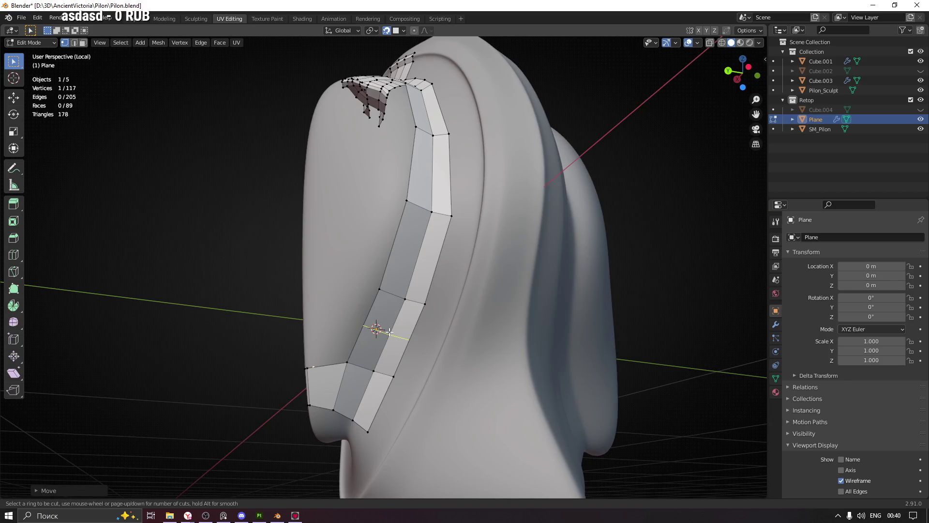
left_click(390, 331)
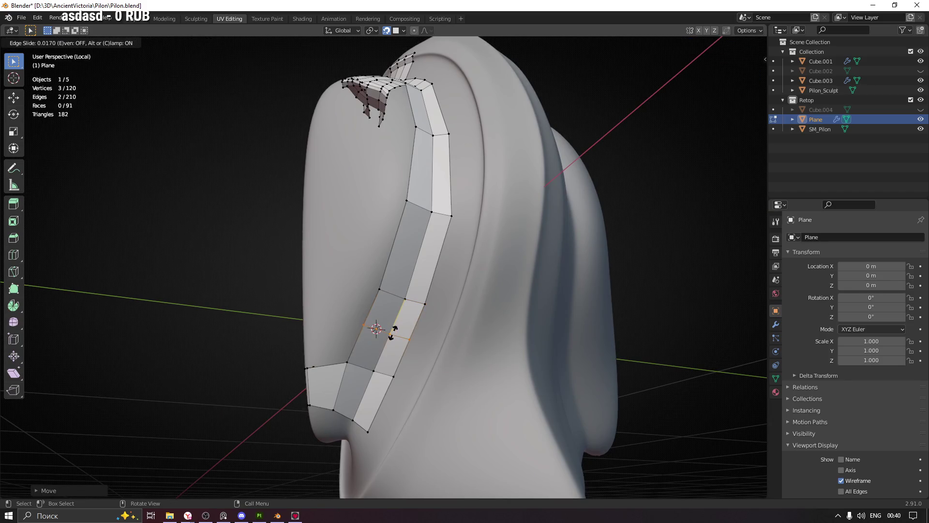
left_click(389, 334)
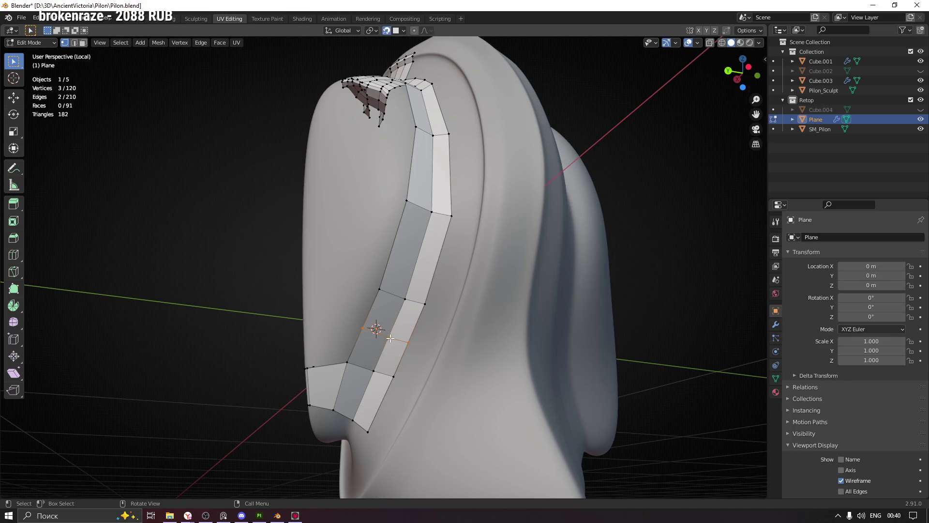
key("g")
left_click(389, 332)
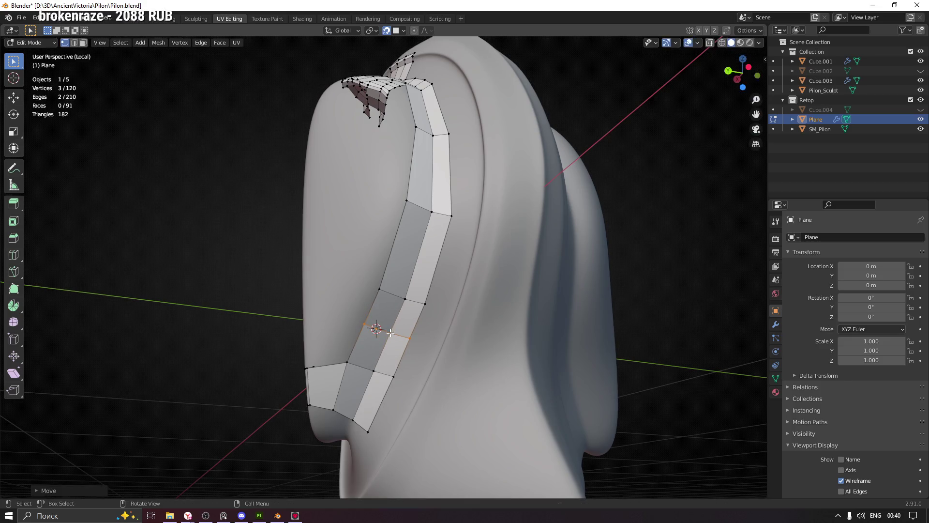
left_click(417, 251)
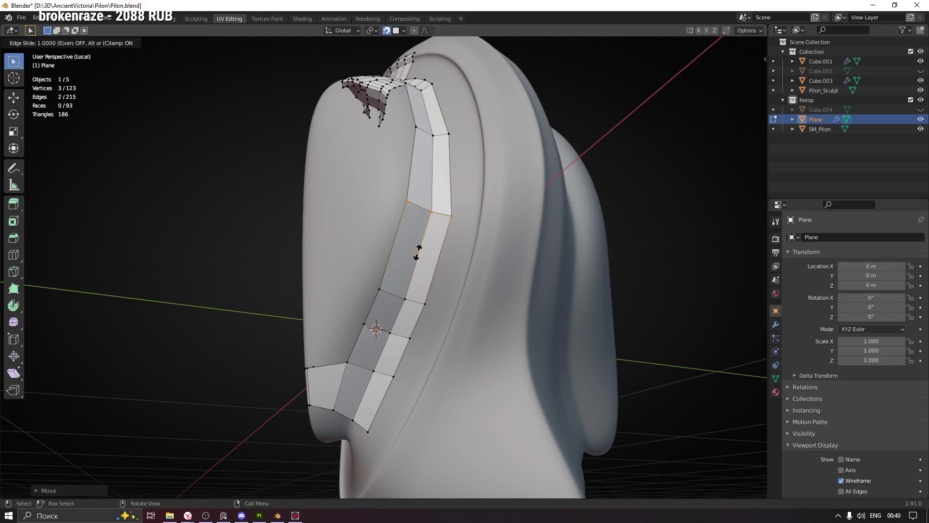
left_click(417, 253)
key("g")
key("g")
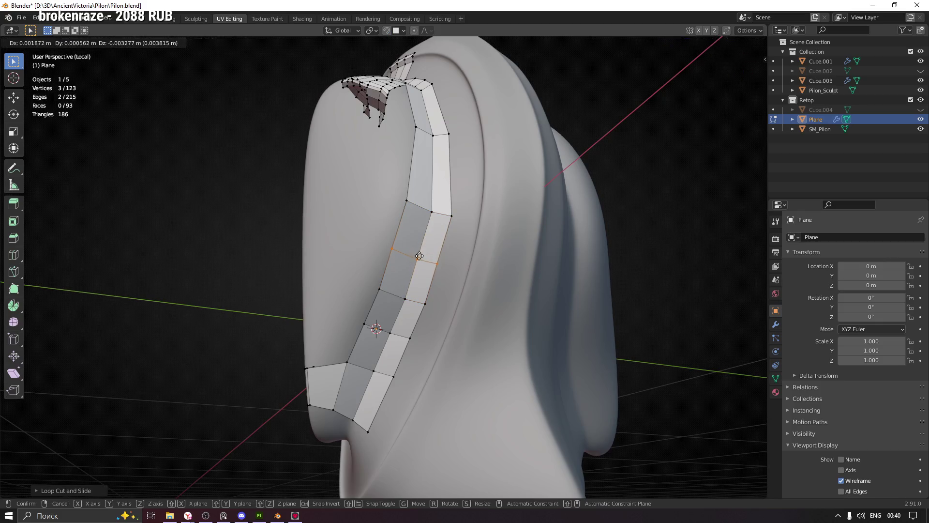
left_click(439, 224)
middle_click_drag(439, 224, 395, 257)
Add two more loop cuts further up the strip, with snapping off for the upper one, and reposition them.
key("ctrl+r")
left_click(394, 257)
left_click(396, 254)
key("z")
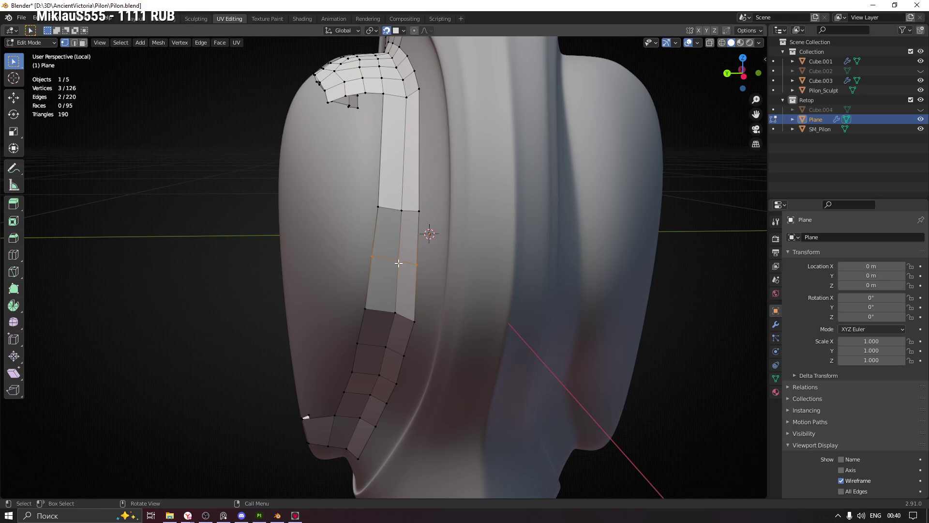
key("g")
left_click(399, 263)
middle_click_drag(398, 264, 402, 242)
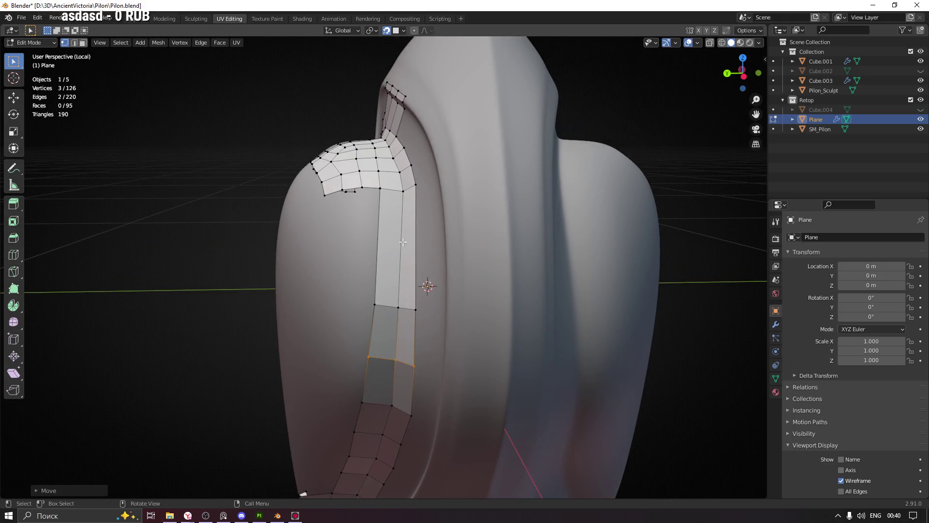
key("shift+Tab")
left_click(401, 246)
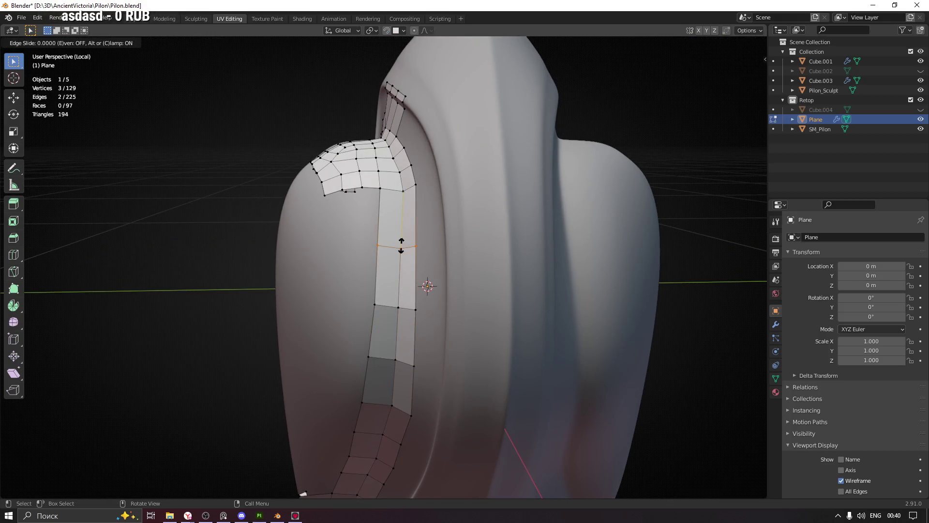
right_click(401, 245)
key("shift+Tab")
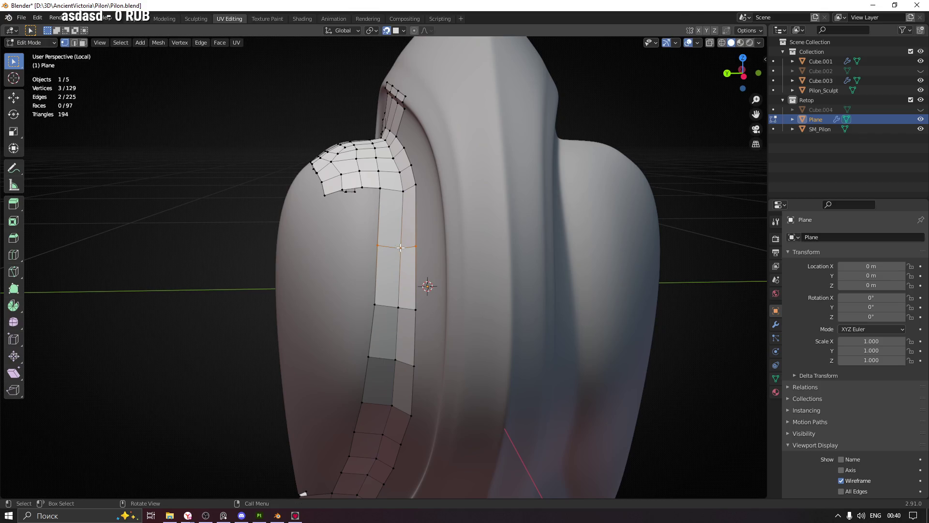
key("g")
left_click(401, 249)
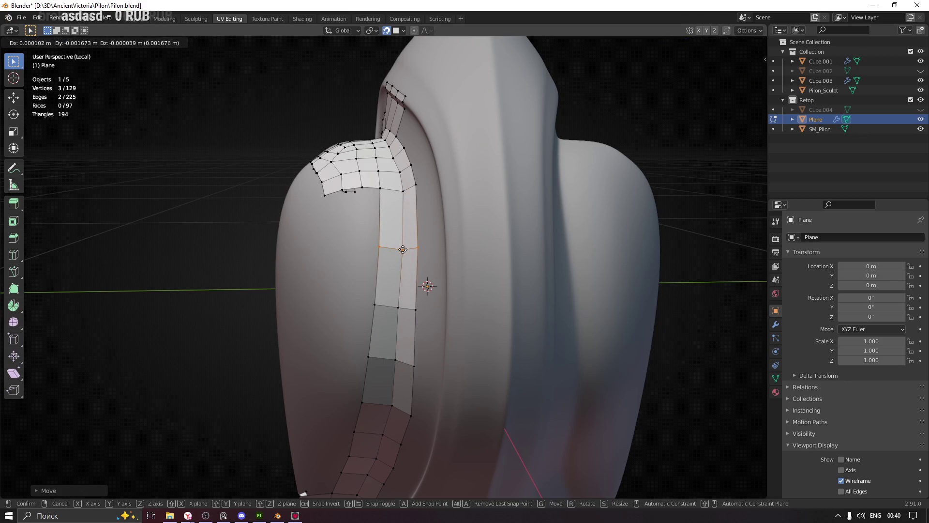
left_click(398, 307)
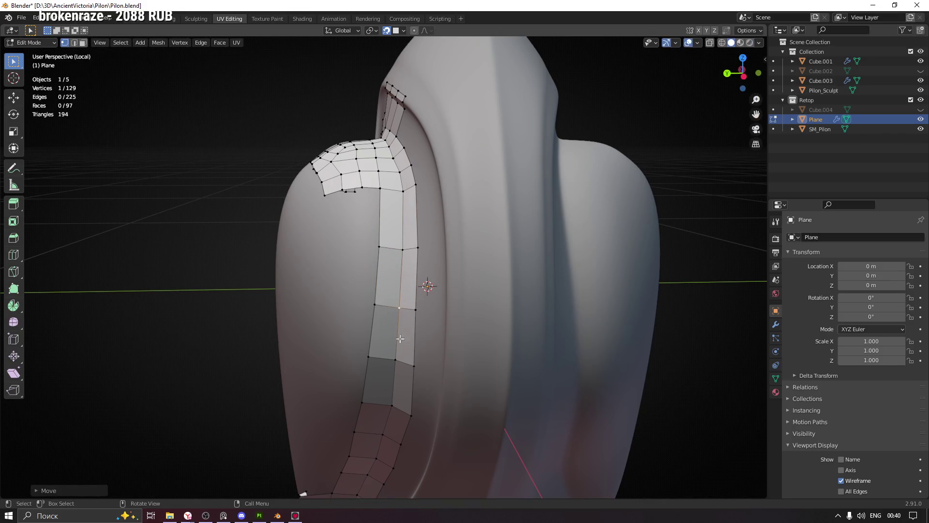
mouse_move(382, 309)
middle_mouse_down()
mouse_move(351, 310)
mouse_move(356, 321)
mouse_move(334, 291)
mouse_move(326, 310)
mouse_move(304, 300)
mouse_move(436, 327)
mouse_move(523, 315)
mouse_move(456, 334)
mouse_move(427, 330)
middle_mouse_up()
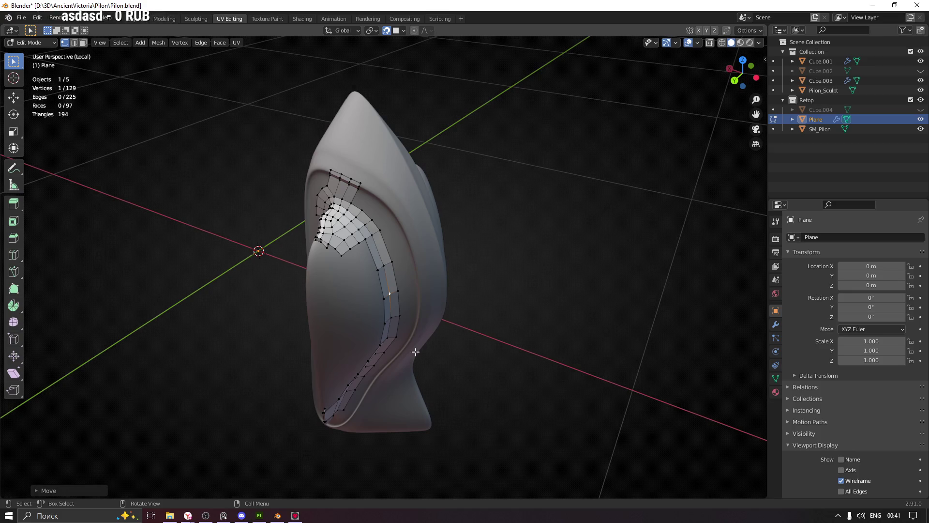
Extrude a two-vertex edge into a new quad on the hook's outer side and fit it to the surface.
mouse_move(356, 362)
middle_mouse_down()
mouse_move(457, 303)
mouse_move(406, 323)
mouse_move(307, 307)
mouse_move(344, 332)
mouse_move(346, 297)
mouse_move(369, 336)
mouse_move(382, 332)
mouse_move(357, 312)
mouse_move(399, 326)
mouse_move(323, 350)
middle_mouse_up()
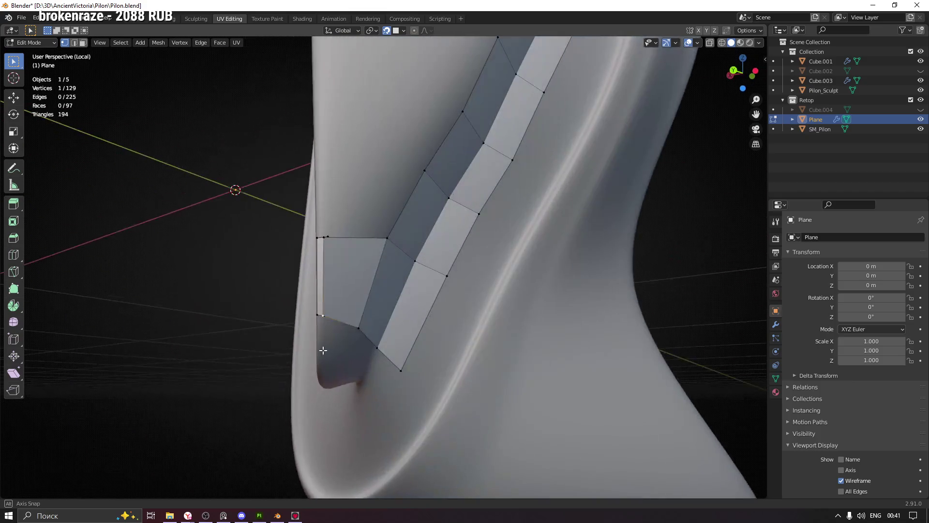
left_click(319, 315, "shift")
mouse_move(319, 315)
middle_mouse_down()
mouse_move(361, 315)
mouse_move(311, 332)
middle_mouse_up()
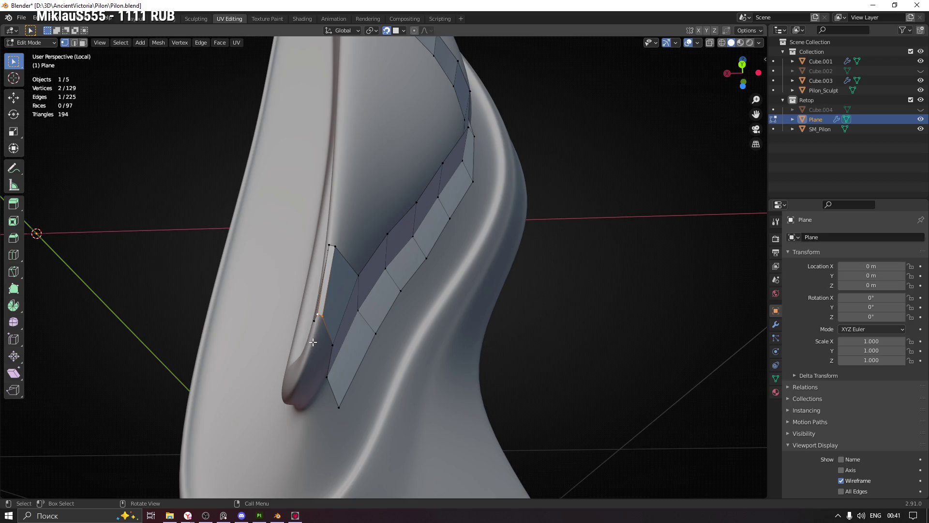
key("e")
left_click(307, 368)
mouse_move(307, 367)
middle_mouse_down()
mouse_move(308, 342)
mouse_move(334, 325)
mouse_move(297, 380)
mouse_move(349, 379)
mouse_move(305, 368)
mouse_move(346, 345)
mouse_move(311, 362)
mouse_move(356, 354)
middle_mouse_up()
key("g")
left_click(300, 372)
Extrude corner vertices into new edges and fill the gap with another quad.
left_click(301, 373)
key("e")
left_click(344, 345)
key("f")
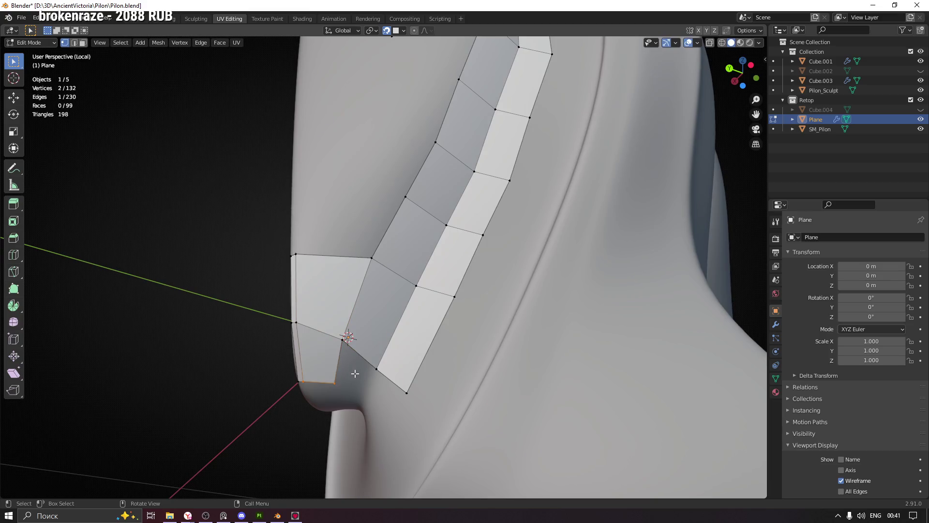
left_click(334, 384)
middle_click_drag(335, 385, 320, 347)
key("e")
left_click(336, 352)
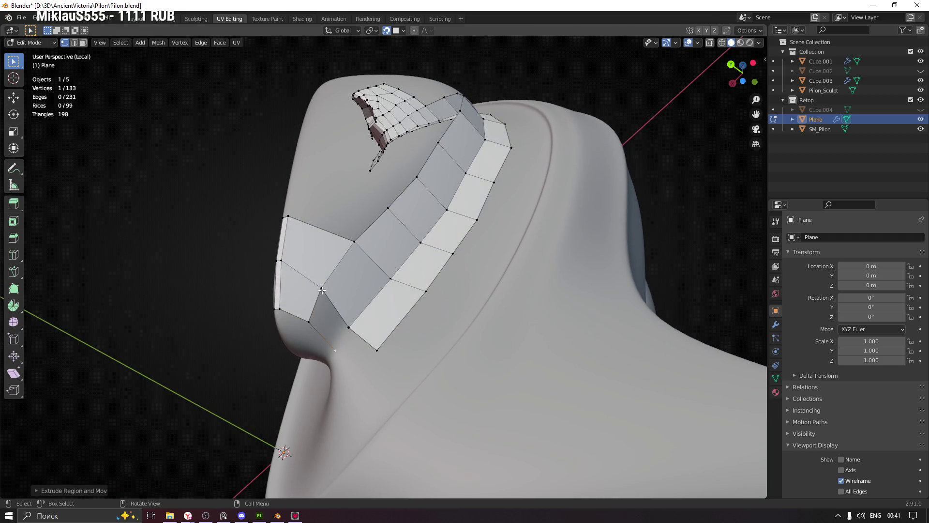
Fill two new faces beside the extruded vertices and place the vertex on the hook surface.
key("f")
middle_click_drag(308, 324, 338, 355)
key("e")
left_click(351, 337)
key("f")
mouse_move(340, 347)
middle_mouse_down()
mouse_move(388, 369)
mouse_move(340, 348)
middle_mouse_up()
key("g")
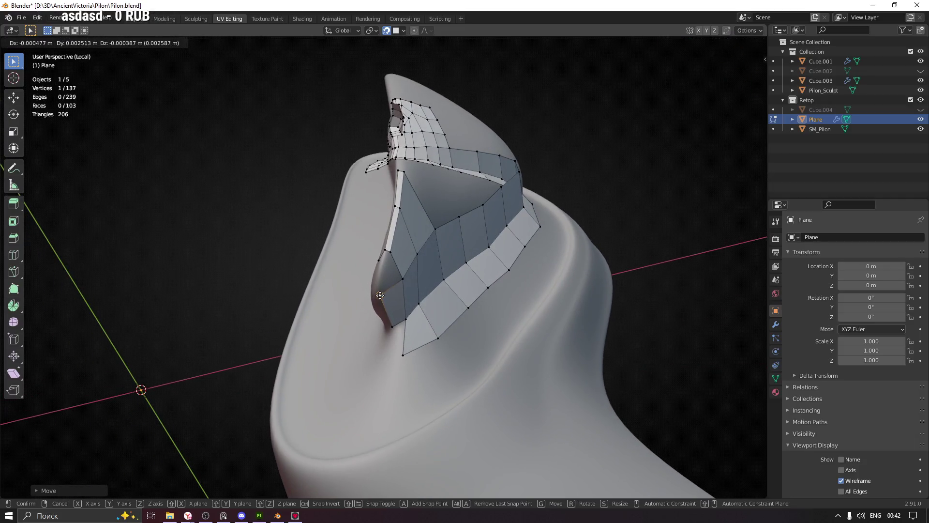
left_click(380, 295)
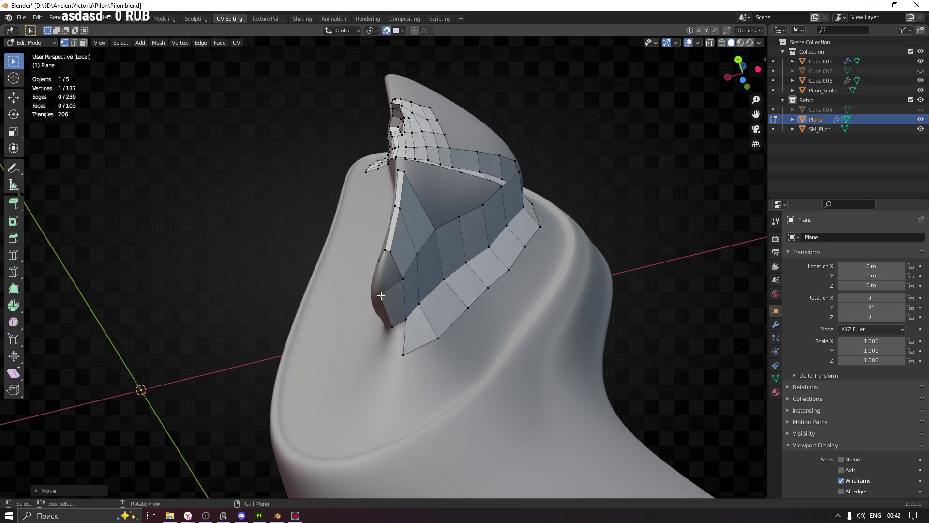
Extrude two more vertices down the inside of the hook and fit them to the sculpt.
mouse_move(380, 293)
middle_mouse_down()
mouse_move(396, 262)
mouse_move(400, 270)
middle_mouse_up()
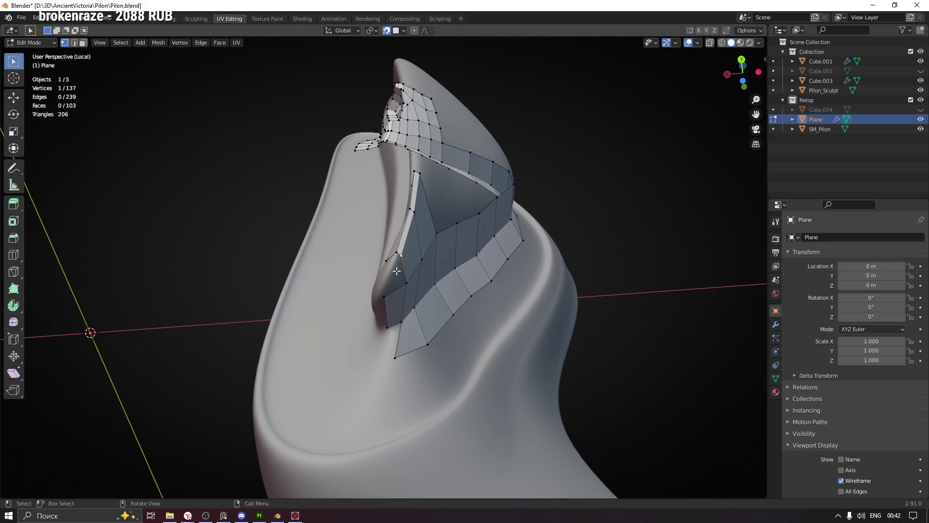
key("e")
left_click(388, 280)
mouse_move(388, 280)
middle_mouse_down()
mouse_move(408, 283)
mouse_move(389, 281)
mouse_move(402, 274)
mouse_move(394, 264)
mouse_move(385, 270)
mouse_move(397, 260)
middle_mouse_up()
key("g")
left_click(387, 280)
key("e")
left_click(380, 273)
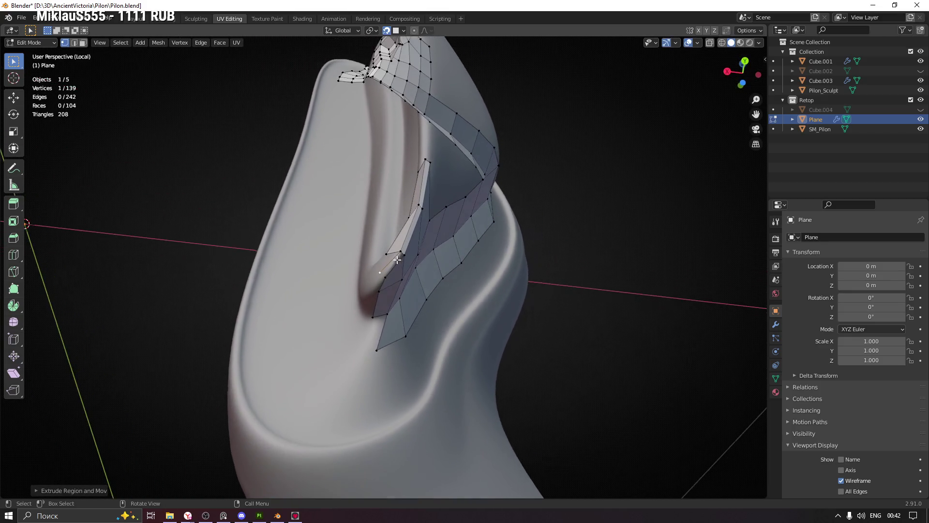
key("g")
left_click(408, 252)
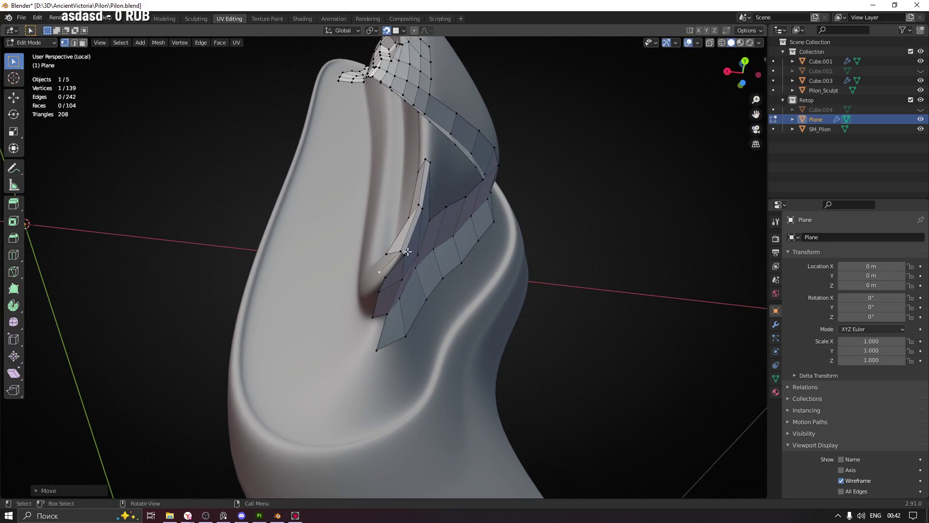
Extrude another vertex from the strip's end and refine its position on the surface.
mouse_move(389, 277)
middle_mouse_down()
mouse_move(402, 275)
mouse_move(376, 265)
mouse_move(386, 269)
middle_mouse_up()
left_click(385, 269)
key("e")
left_click(356, 280)
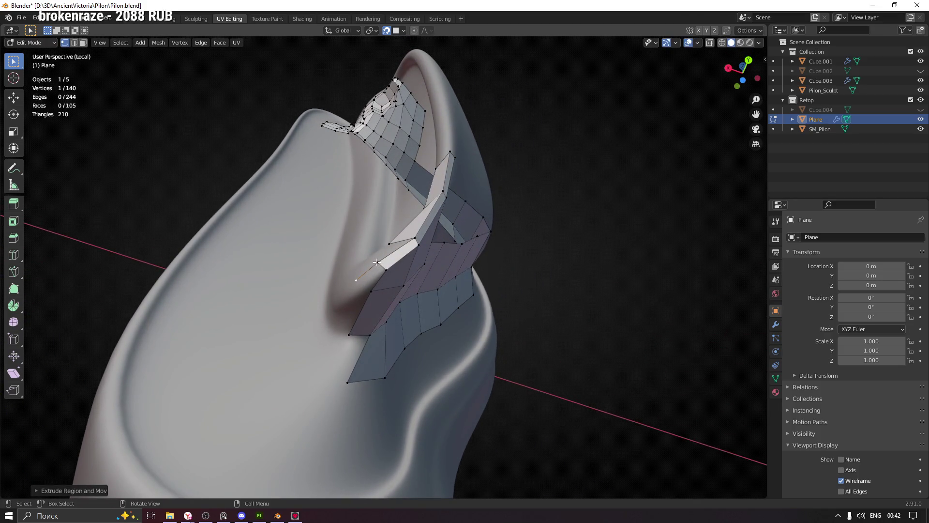
mouse_move(359, 293)
middle_mouse_down()
mouse_move(371, 308)
mouse_move(350, 288)
mouse_move(375, 290)
middle_mouse_up()
key("g")
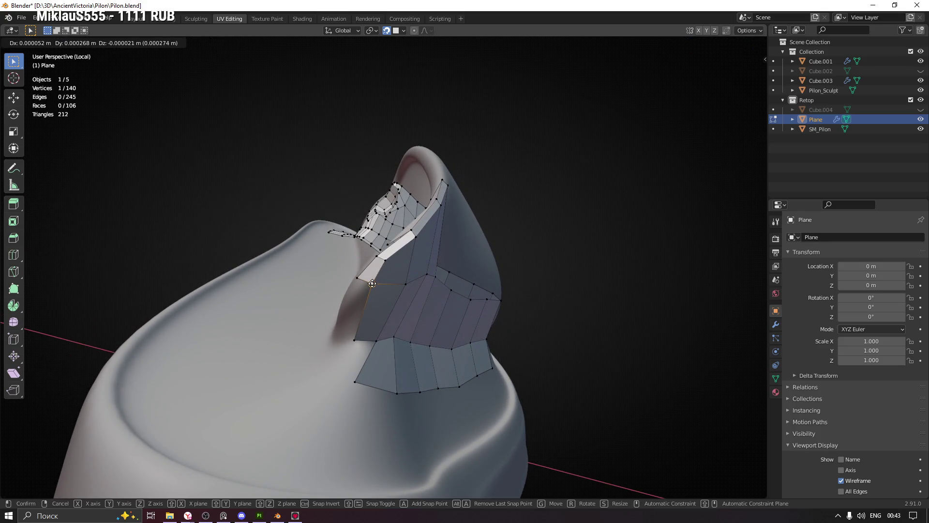
left_click(371, 284)
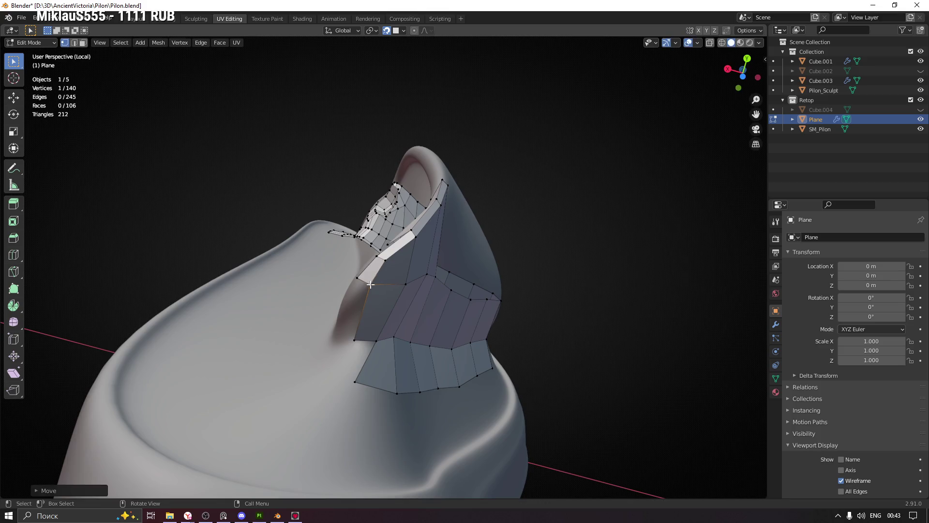
key("g")
left_click(344, 336)
mouse_move(345, 336)
middle_mouse_down()
mouse_move(343, 297)
mouse_move(386, 334)
mouse_move(363, 334)
middle_mouse_up()
key("g")
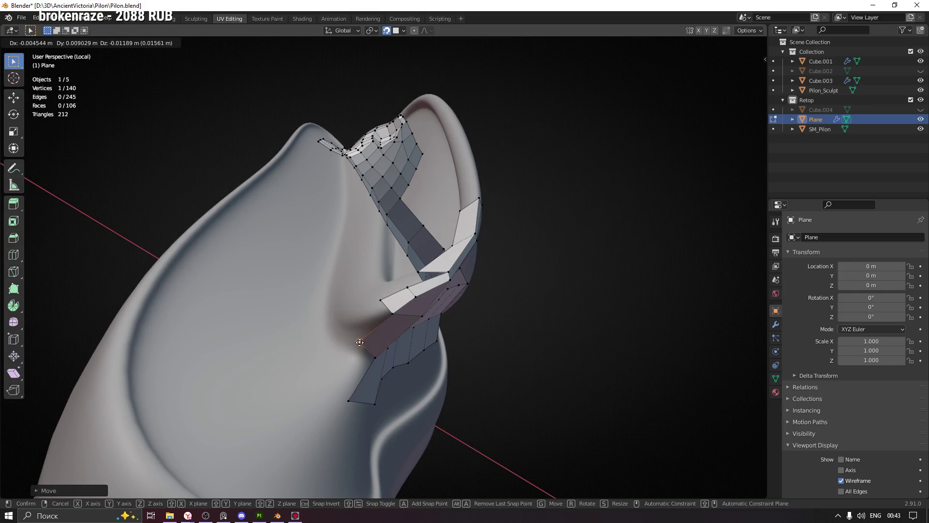
mouse_move(356, 348)
middle_mouse_down()
mouse_move(356, 329)
mouse_move(369, 363)
mouse_move(382, 326)
mouse_move(367, 336)
mouse_move(346, 327)
middle_mouse_up()
left_click(361, 352)
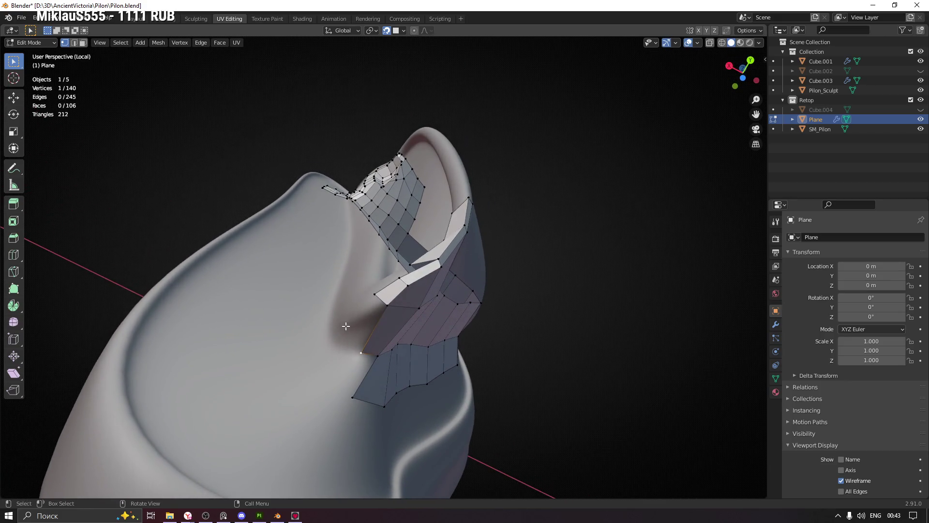
Extrude a new vertex around the lower curve and adjust neighbouring strip vertices onto the surface.
key("e")
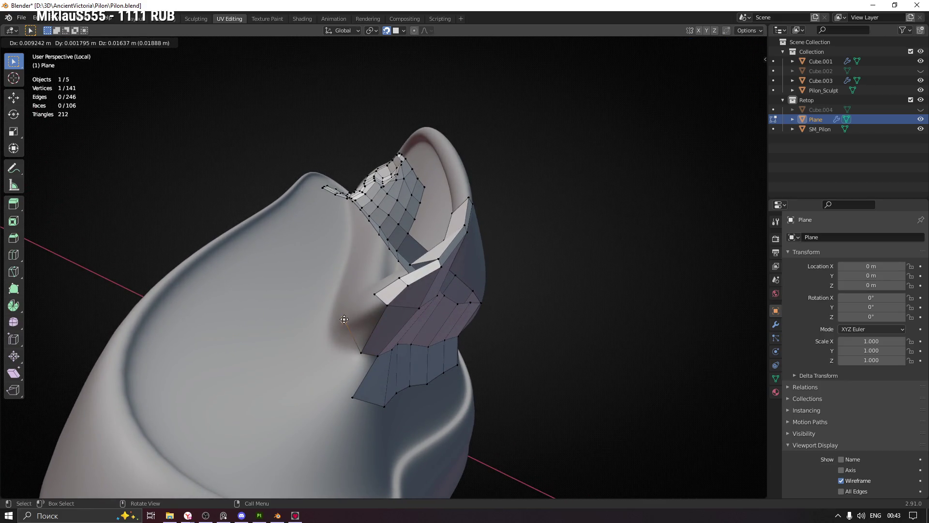
left_click(346, 322)
mouse_move(346, 322)
middle_mouse_down()
mouse_move(355, 328)
mouse_move(369, 296)
middle_mouse_up()
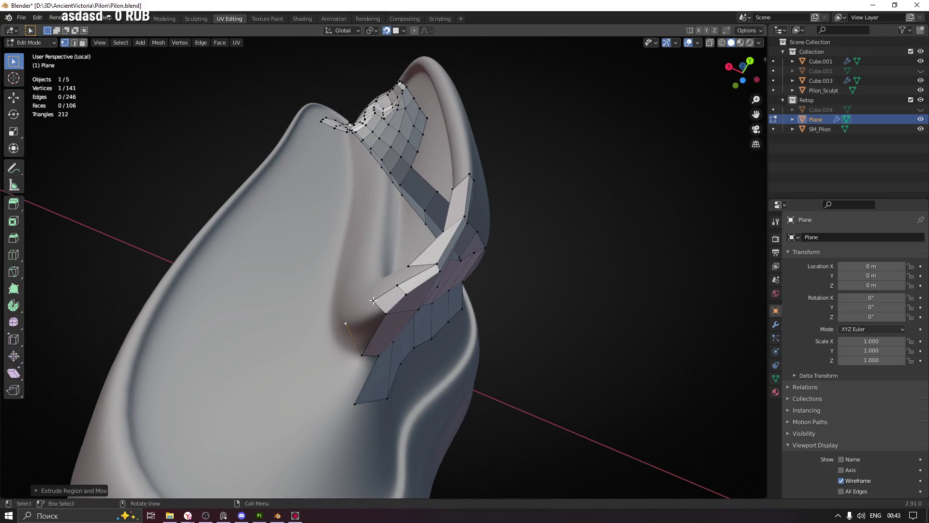
left_click(372, 294)
scroll(372, 295, "up", 4)
key("g")
left_click(376, 307)
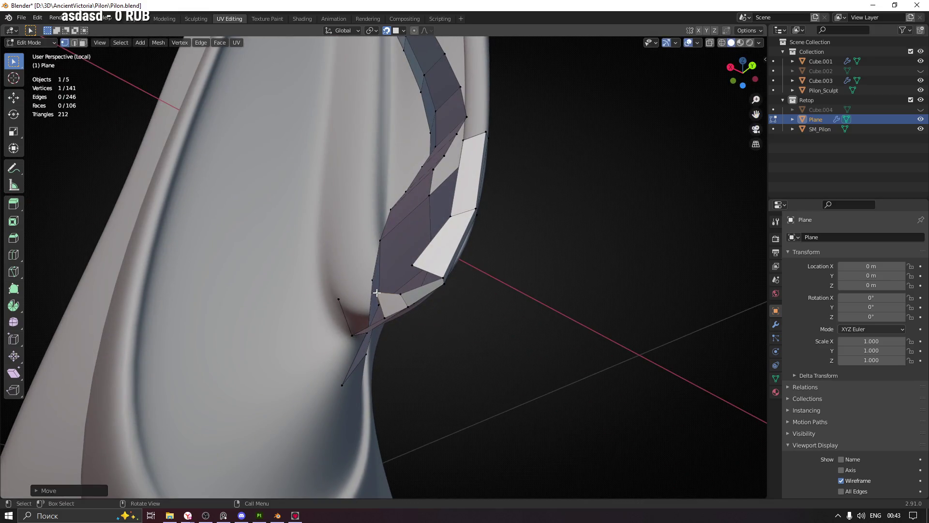
scroll(376, 308, "down", 5)
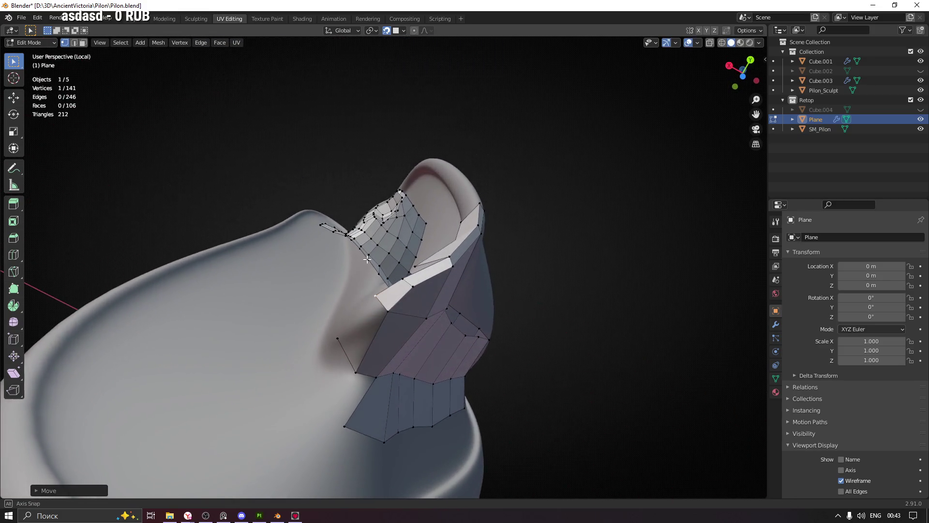
key("g")
left_click(388, 308)
Fill a new face between the selected vertices and inspect its shape.
mouse_move(388, 309)
middle_mouse_down()
mouse_move(394, 336)
mouse_move(356, 318)
middle_mouse_up()
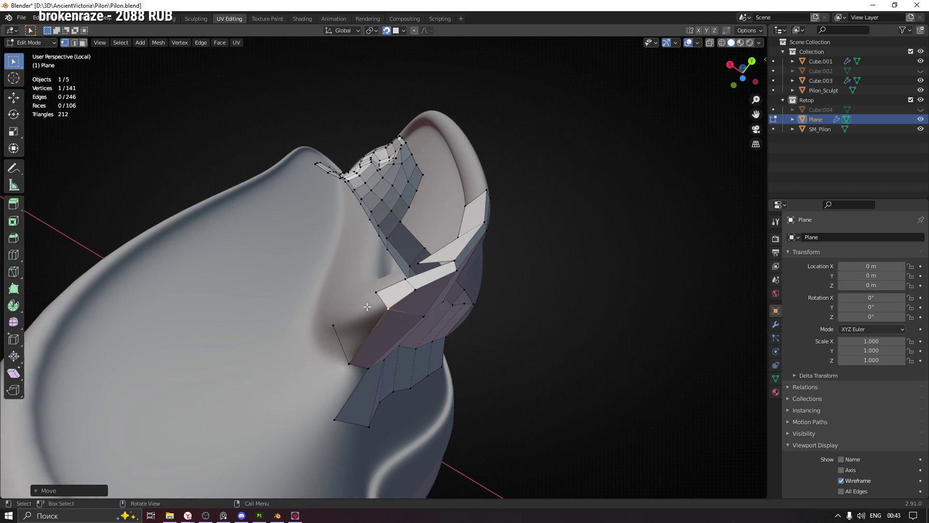
left_click(359, 363, "shift")
key("f")
middle_click_drag(360, 363, 307, 336)
mouse_move(349, 361)
middle_mouse_down()
mouse_move(373, 367)
mouse_move(366, 401)
middle_mouse_up()
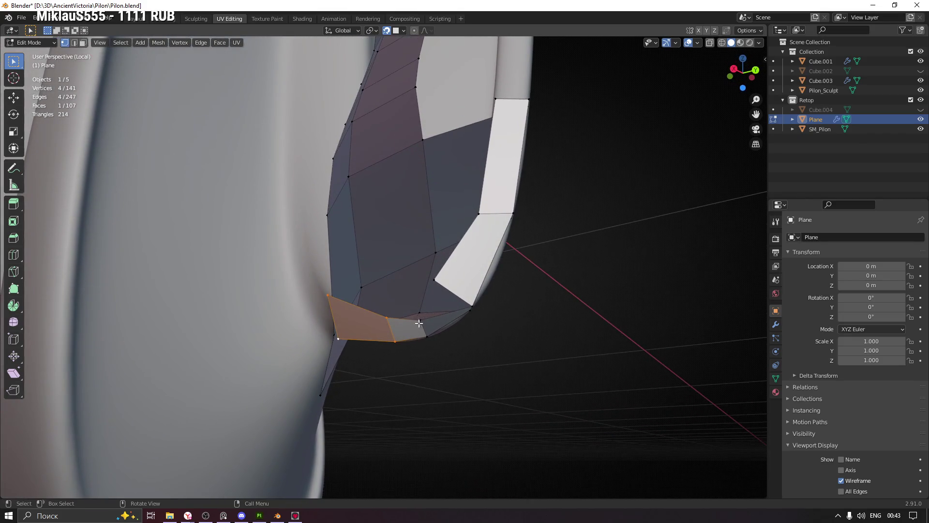
left_click(472, 305, "shift")
mouse_move(471, 305)
middle_mouse_down()
mouse_move(441, 288)
mouse_move(448, 309)
mouse_move(474, 327)
mouse_move(525, 286)
mouse_move(469, 338)
middle_mouse_up()
mouse_move(436, 281)
middle_mouse_down()
mouse_move(405, 257)
mouse_move(450, 280)
mouse_move(459, 328)
mouse_move(439, 277)
middle_mouse_up()
Remove the badly shaped face, then extrude a vertex below the corner and fill a quad.
key("ctrl+x")
mouse_move(519, 338)
middle_mouse_down()
mouse_move(508, 329)
mouse_move(487, 357)
mouse_move(484, 296)
mouse_move(498, 281)
middle_mouse_up()
mouse_move(403, 344)
middle_mouse_down()
mouse_move(404, 360)
mouse_move(368, 337)
mouse_move(382, 331)
middle_mouse_up()
key("g")
right_click(404, 365)
key("e")
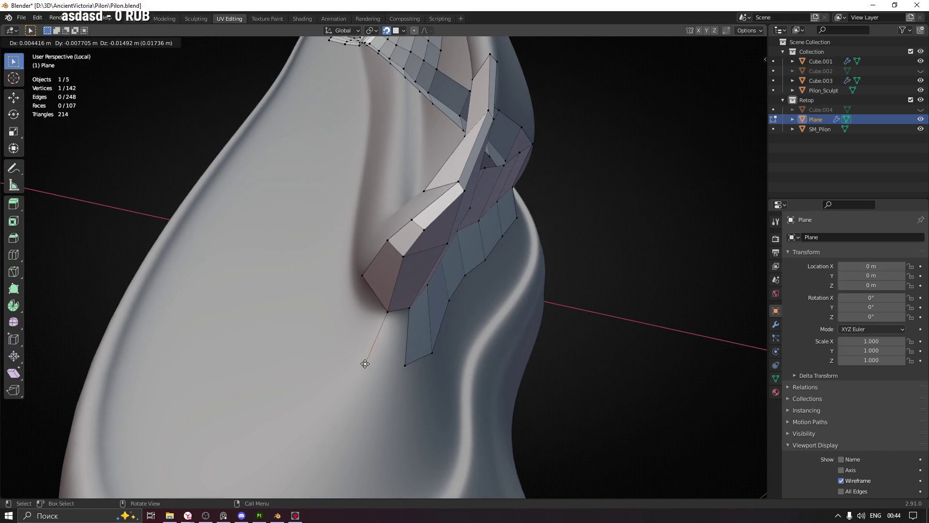
left_click(356, 382)
key("f")
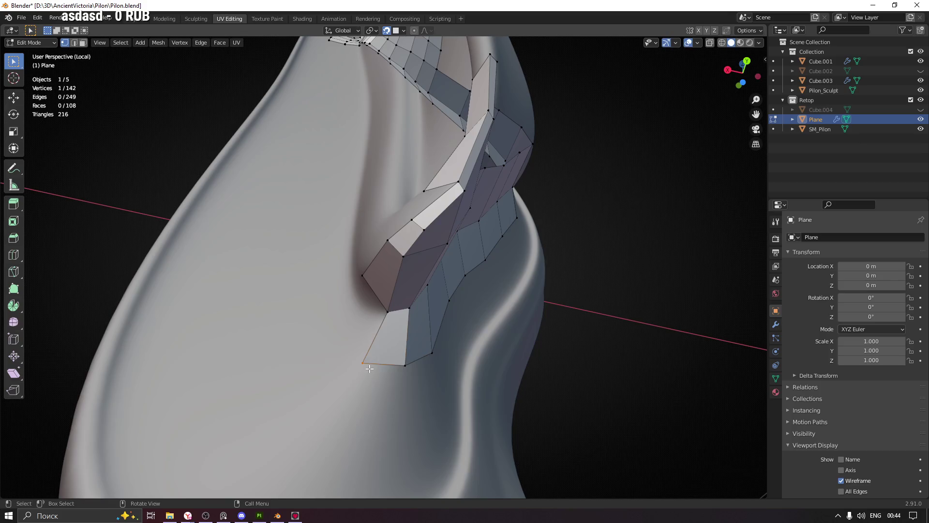
Extrude an edge from the block's corner vertex and fill a quad beside it on the sculpt.
mouse_move(363, 356)
middle_mouse_down()
mouse_move(368, 283)
mouse_move(397, 262)
mouse_move(358, 291)
middle_mouse_up()
left_click(366, 279)
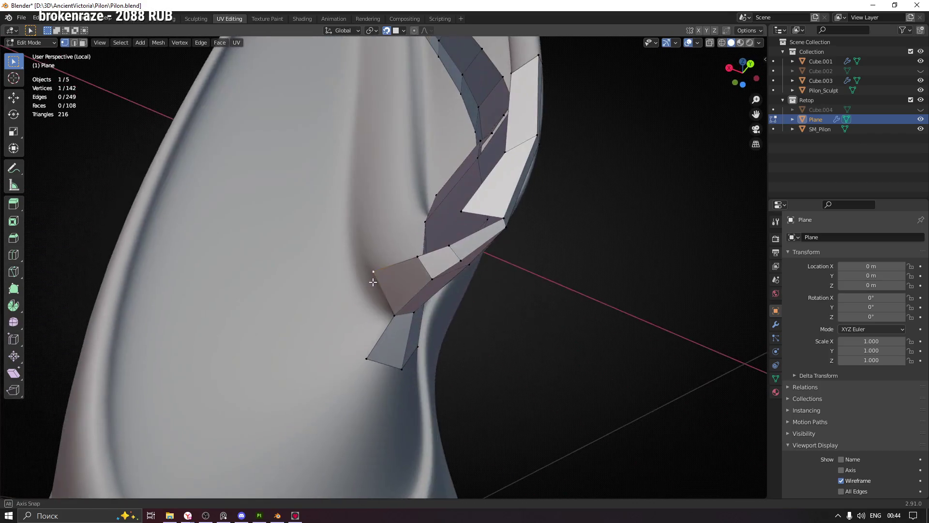
key("e")
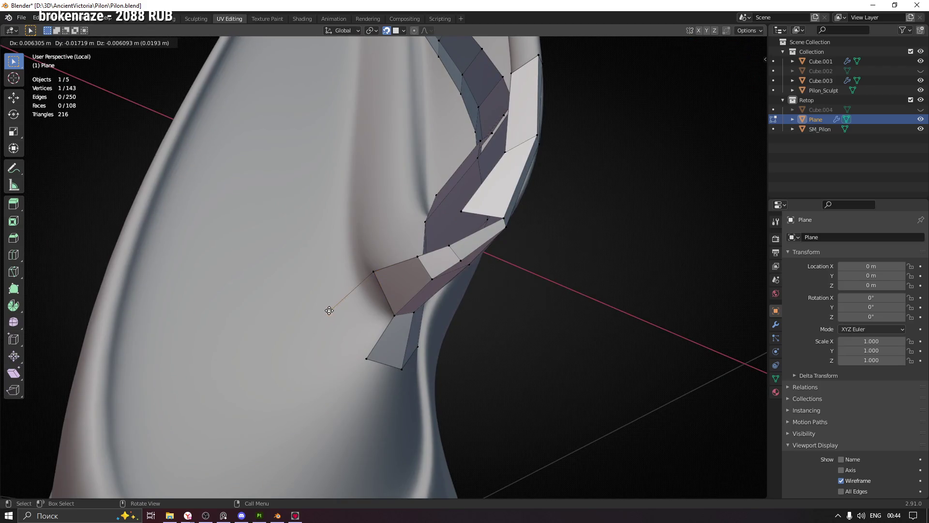
left_click(326, 309)
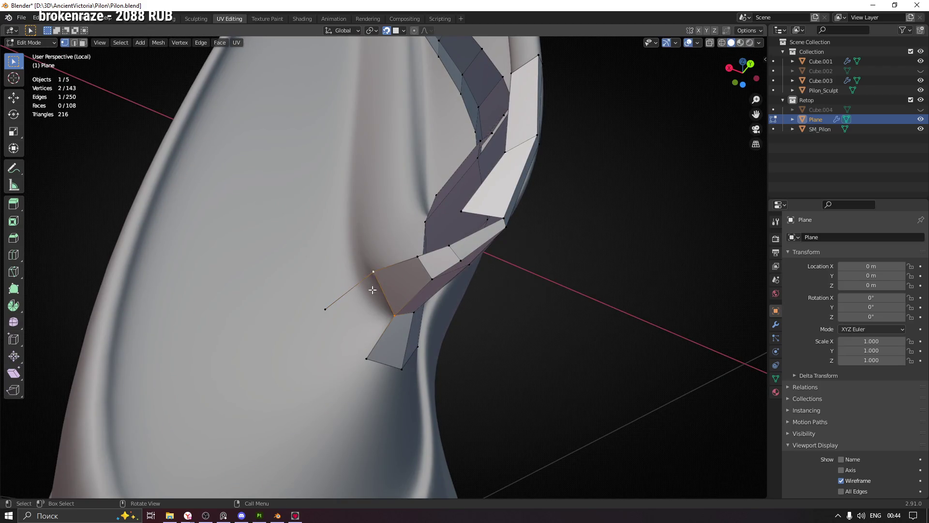
key("f")
key("g")
left_click(323, 300)
mouse_move(323, 300)
middle_mouse_down()
mouse_move(321, 349)
mouse_move(504, 271)
mouse_move(467, 263)
mouse_move(551, 301)
mouse_move(535, 324)
mouse_move(537, 342)
mouse_move(546, 327)
mouse_move(447, 327)
middle_mouse_up()
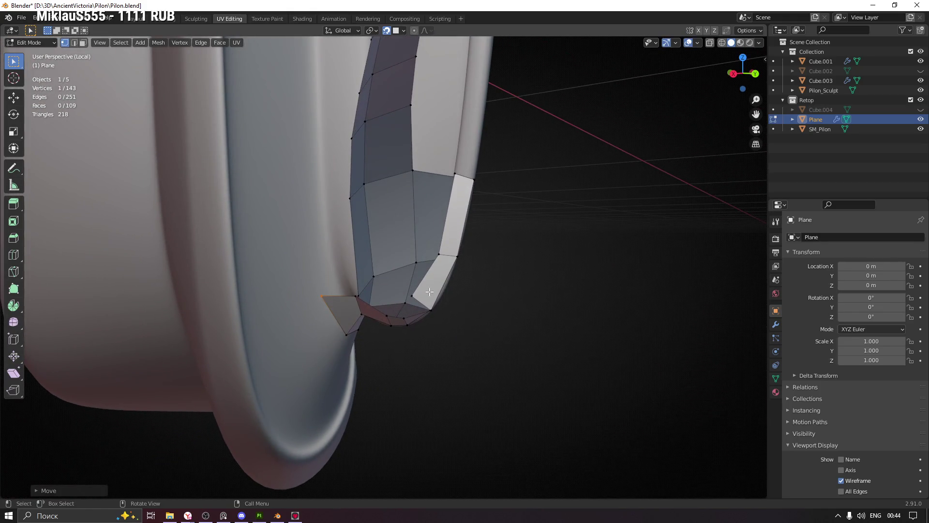
Extrude an edge under the hook into a new face and raise its two top corners.
mouse_move(430, 292)
middle_mouse_down()
mouse_move(398, 260)
mouse_move(399, 269)
mouse_move(407, 243)
mouse_move(443, 280)
middle_mouse_up()
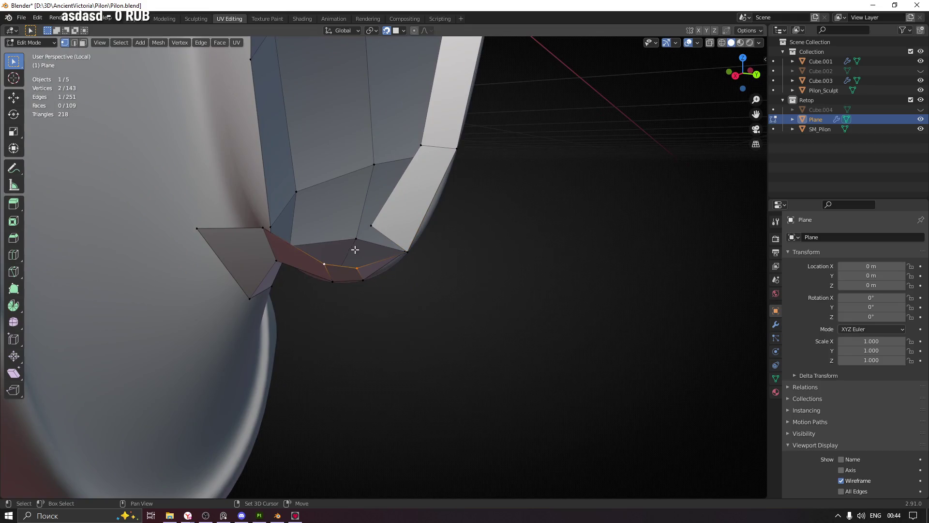
middle_click_drag(356, 250, 382, 272, "shift")
key("e")
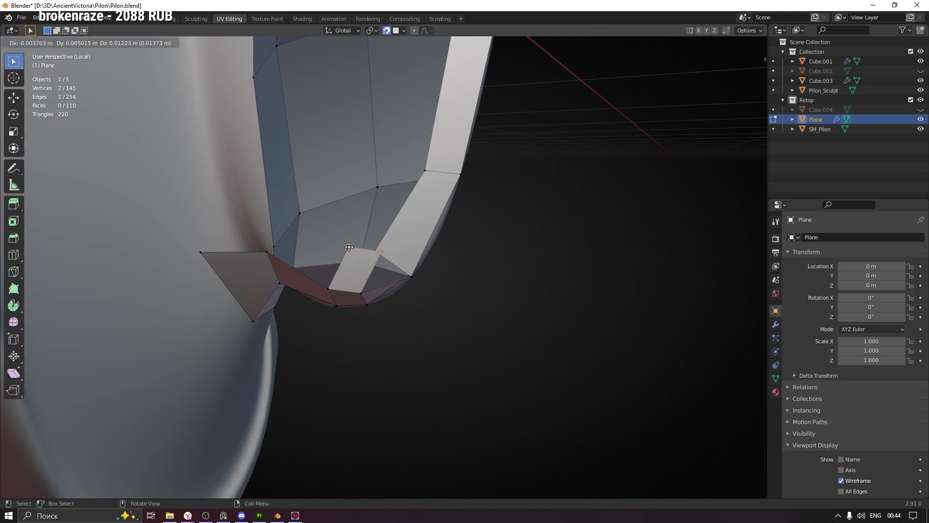
left_click(329, 255)
mouse_move(329, 254)
middle_mouse_down()
mouse_move(315, 262)
mouse_move(356, 257)
middle_mouse_up()
left_click(329, 258)
key("g")
left_click(322, 253)
left_click(361, 258)
key("g")
left_click(361, 258)
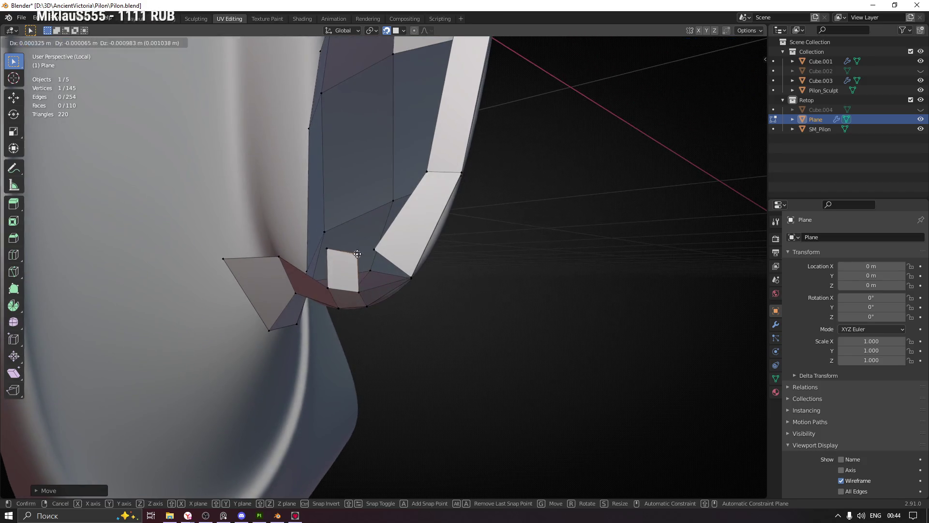
Fill a quad beside the new face and reposition its vertices onto the hook surface.
left_click(359, 292)
mouse_move(428, 271)
middle_mouse_down()
mouse_move(375, 266)
mouse_move(370, 257)
mouse_move(381, 259)
middle_mouse_up()
key("f")
left_click(381, 258)
key("g")
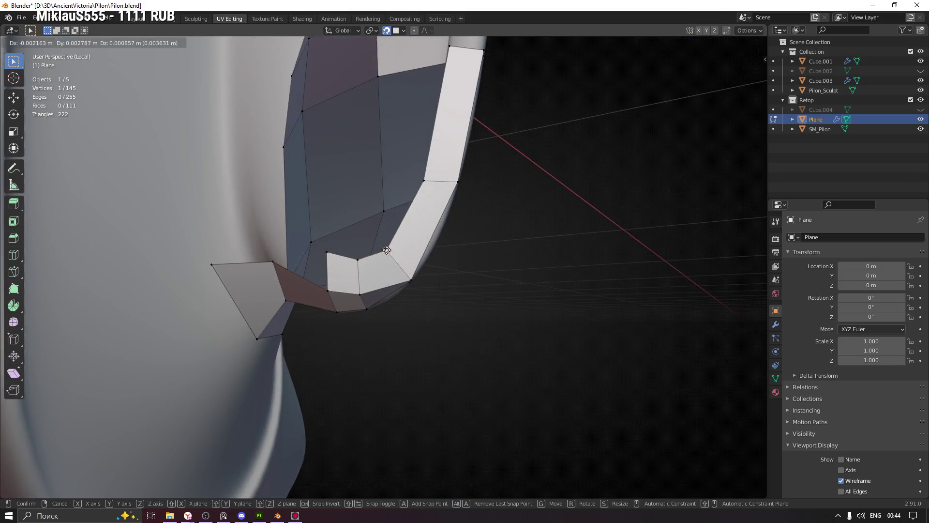
left_click(389, 249)
key("g")
left_click(359, 263)
left_click(327, 254)
key("g")
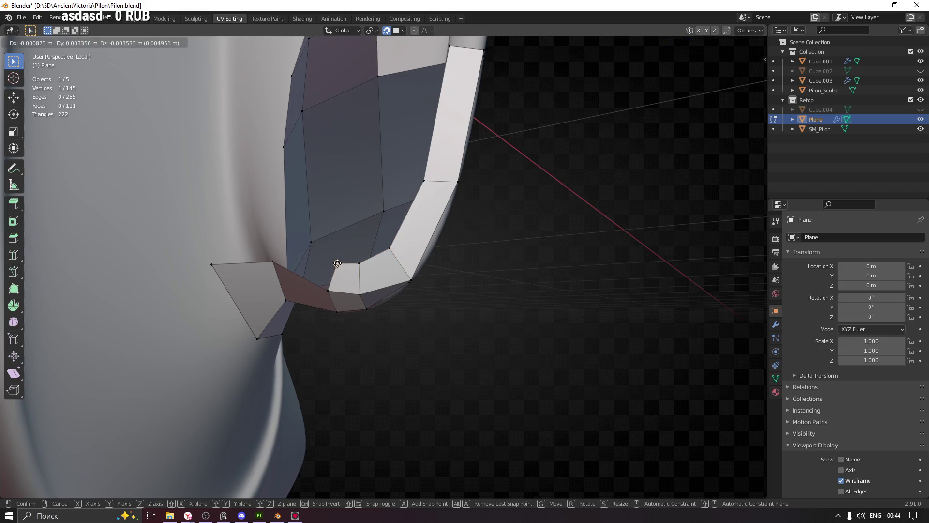
left_click(338, 263)
mouse_move(337, 263)
middle_mouse_down()
mouse_move(291, 232)
mouse_move(339, 247)
mouse_move(318, 266)
mouse_move(353, 245)
mouse_move(310, 271)
mouse_move(319, 262)
mouse_move(312, 271)
mouse_move(323, 293)
middle_mouse_up()
Extrude a vertex to fill another face, then extrude an edge into a new quad.
key("e")
left_click(335, 266)
left_click(323, 294, "shift")
key("f")
mouse_move(357, 318)
middle_mouse_down()
mouse_move(311, 292)
mouse_move(361, 295)
middle_mouse_up()
left_click(366, 293, "shift")
key("e")
left_click(347, 252)
Move the new quad's top vertex into place and fill another quad beside it.
left_click(336, 244)
key("g")
left_click(354, 253)
key("g")
left_click(334, 273)
key("e")
left_click(328, 276)
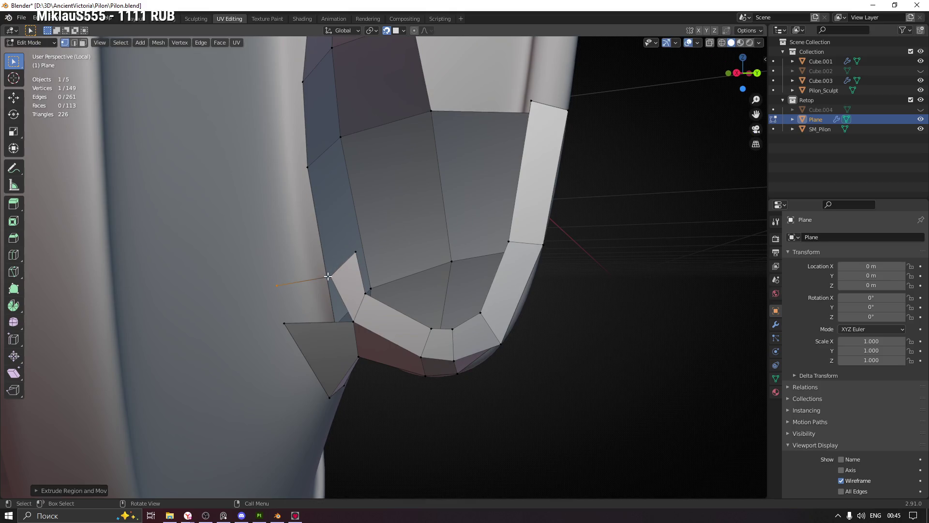
left_click(284, 323, "shift")
key("f")
middle_click_drag(285, 319, 333, 281)
left_click_drag(332, 281, 330, 279)
Nudge the vertex under the hook's tip onto the sculpt and save Pilon.blend.
mouse_move(330, 279)
middle_mouse_down()
mouse_move(354, 287)
mouse_move(350, 310)
mouse_move(338, 270)
mouse_move(308, 276)
mouse_move(396, 304)
middle_mouse_up()
left_click(348, 319)
left_click_drag(396, 305, 382, 290)
mouse_move(383, 291)
middle_mouse_down()
mouse_move(367, 270)
mouse_move(429, 269)
middle_mouse_up()
left_click_drag(438, 260, 433, 252)
mouse_move(433, 252)
middle_mouse_down()
mouse_move(475, 272)
mouse_move(449, 293)
mouse_move(478, 312)
mouse_move(458, 334)
mouse_move(460, 315)
middle_mouse_up()
key("ctrl+s")
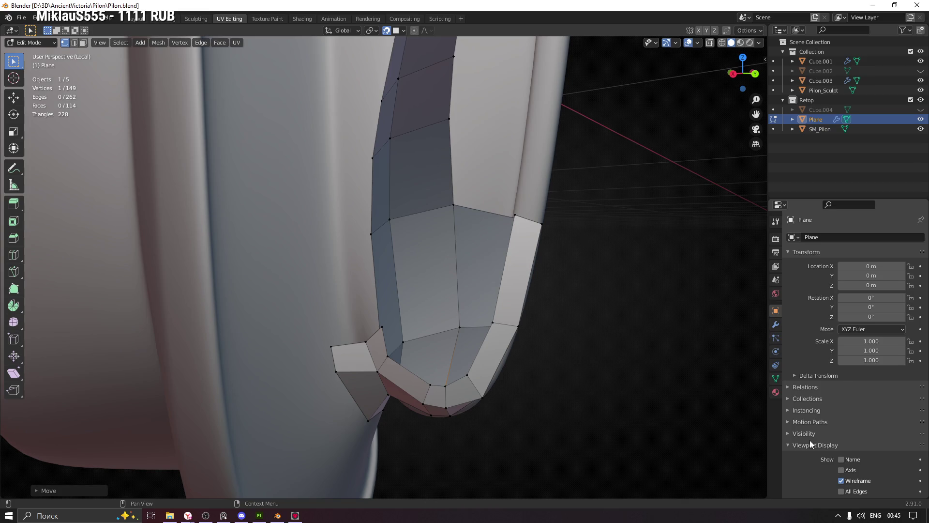
Set the retopo Plane to draw In Front of the sculpt, then open the Viewport Overlays popover.
scroll(823, 455, "down", 2)
left_click(842, 441)
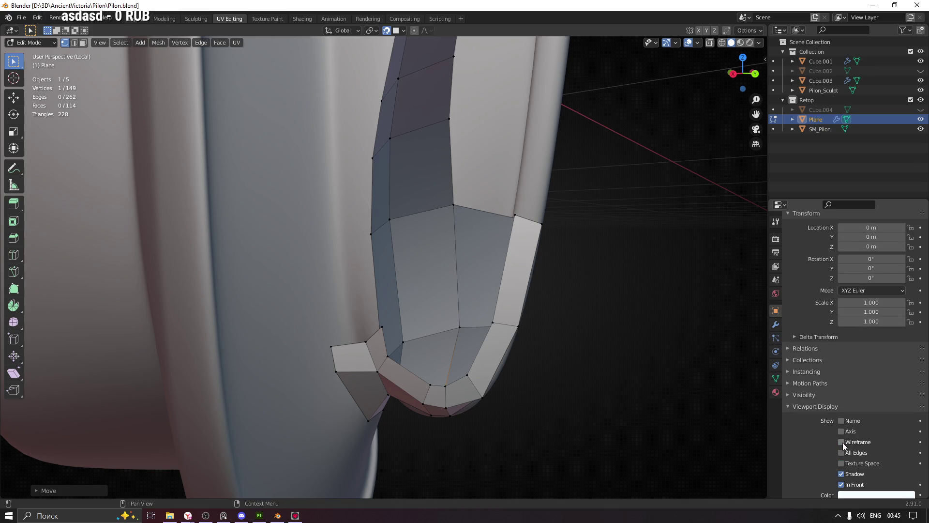
left_click(843, 443)
scroll(833, 473, "down", 1)
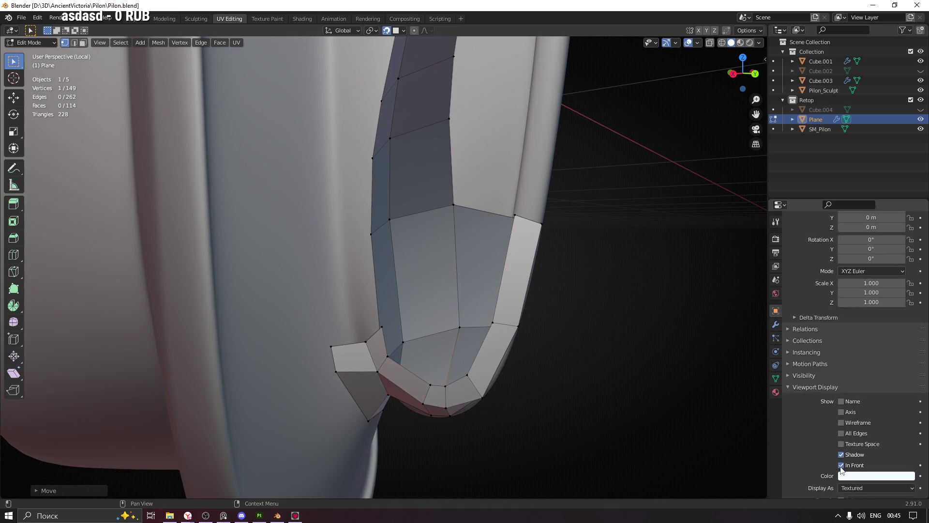
left_click(842, 465)
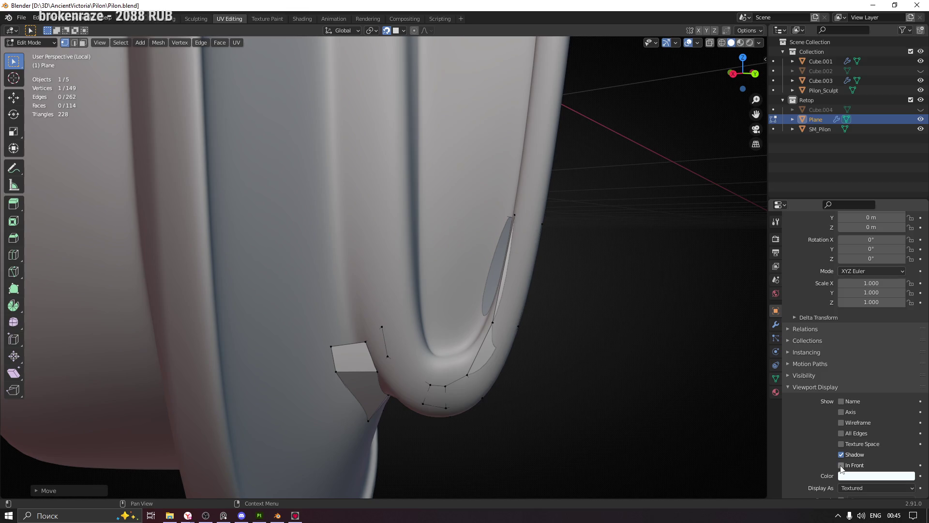
left_click(841, 465)
mouse_move(581, 387)
middle_mouse_down()
mouse_move(543, 353)
mouse_move(603, 277)
mouse_move(599, 305)
middle_mouse_up()
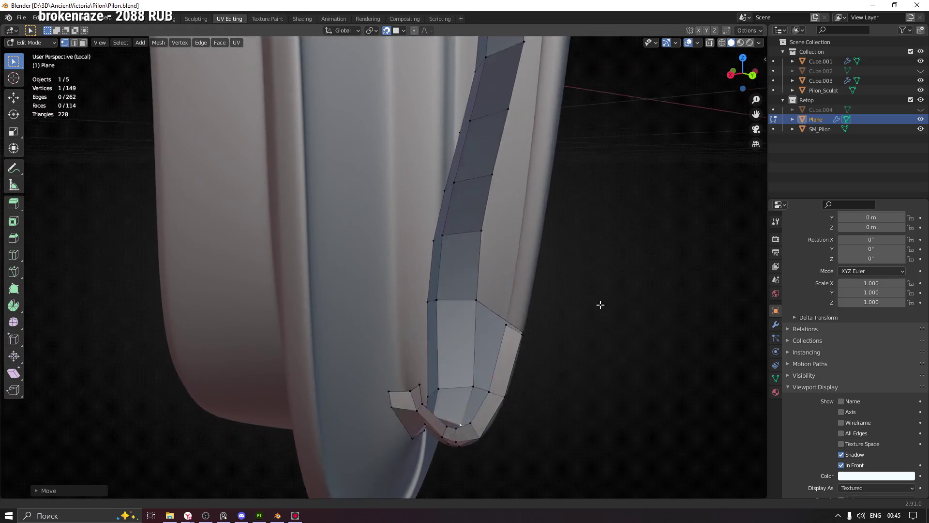
left_click(697, 42)
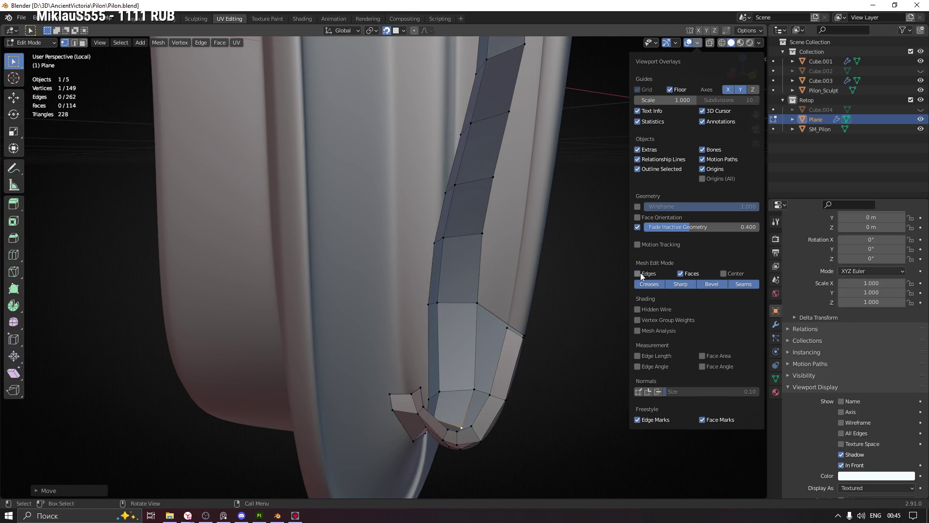
Leave Hidden Wire off, uncheck the Floor grid overlay, and open the Viewport Shading popover.
left_click(638, 309)
left_click(638, 309)
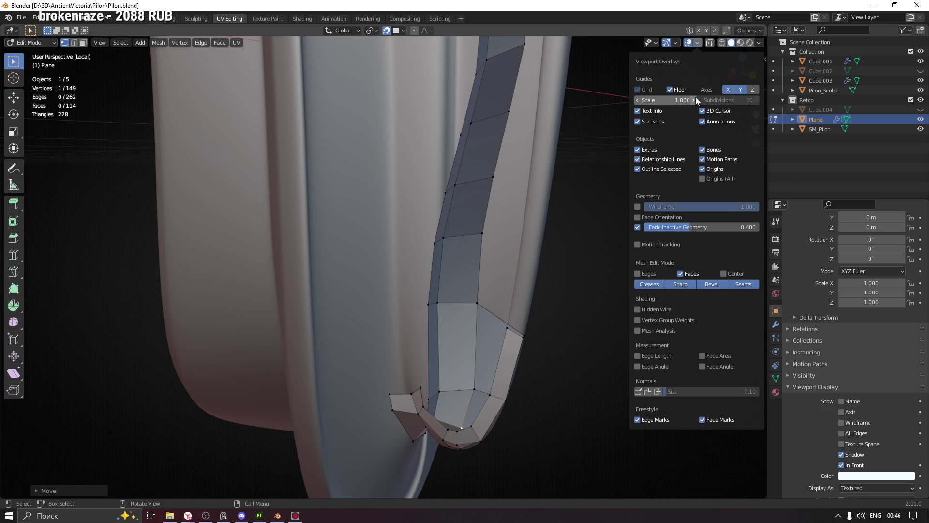
left_click(670, 90)
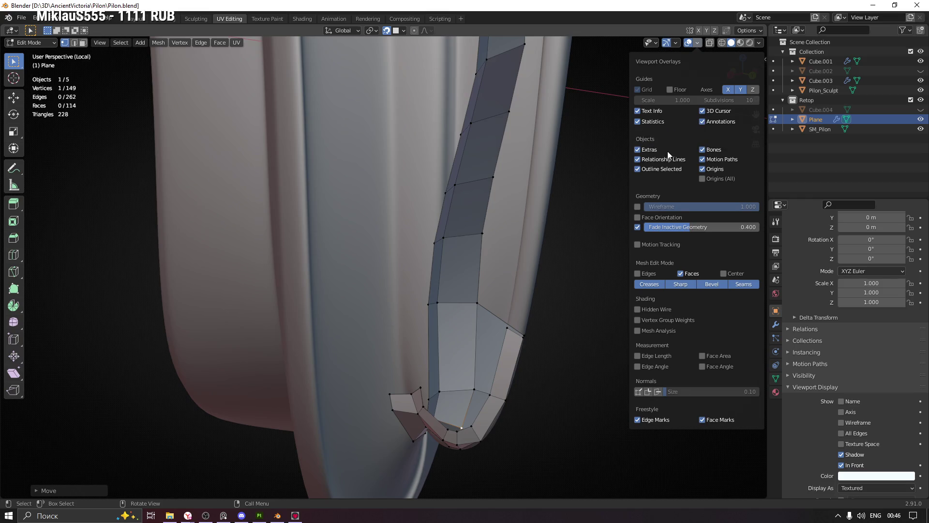
left_click(759, 43)
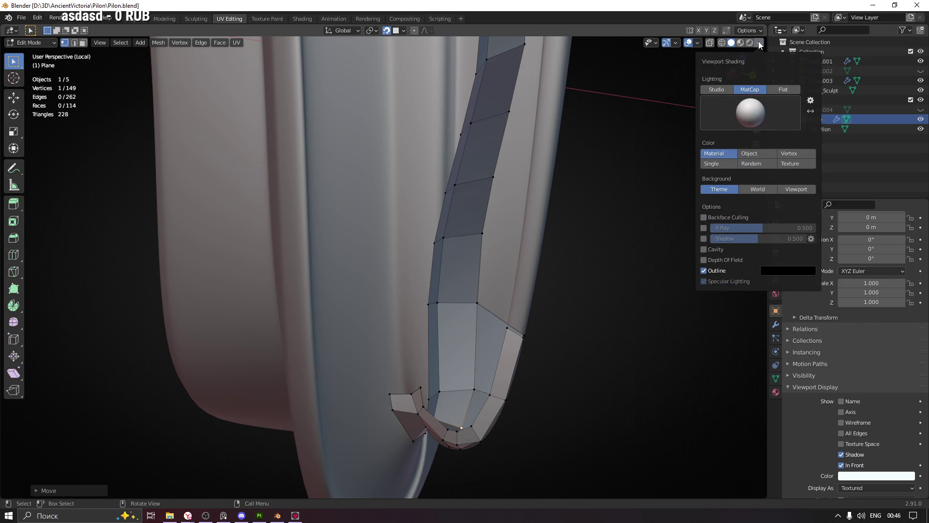
Switch lighting to Studio, turn on Backface Culling, toggle Outline, and keep Specular Lighting on.
left_click(716, 89)
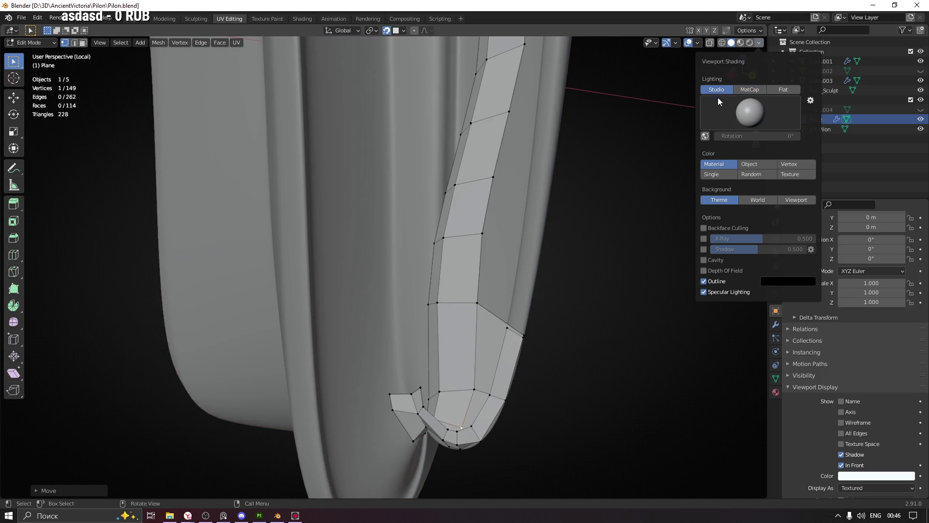
left_click(705, 228)
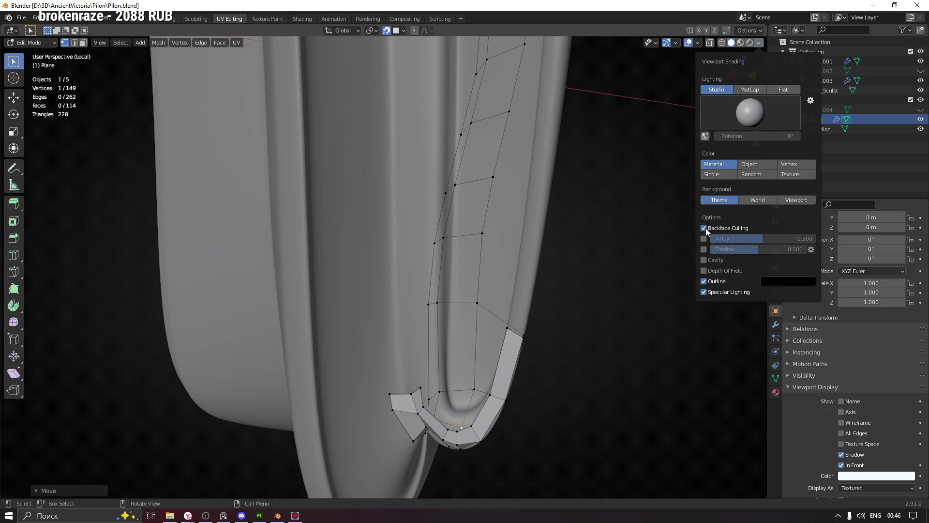
left_click(704, 282)
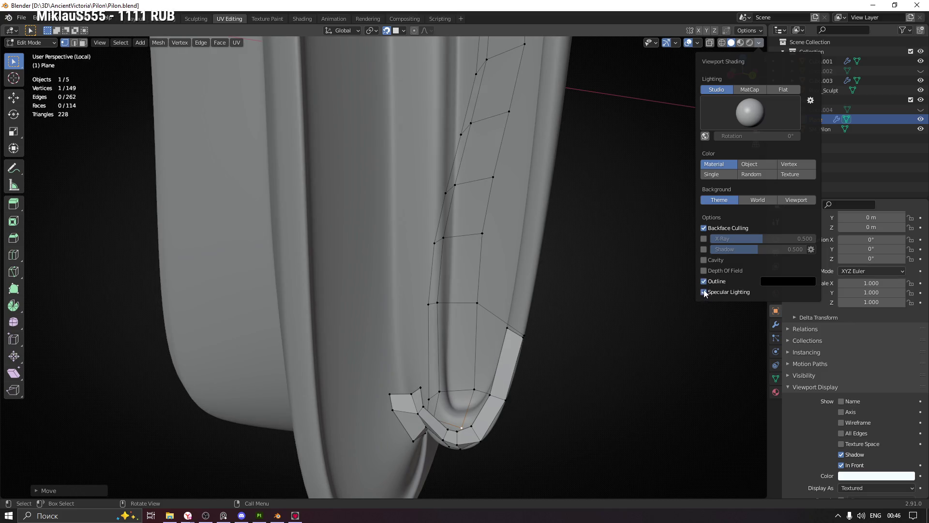
left_click(704, 292)
left_click(704, 292)
left_click(704, 292)
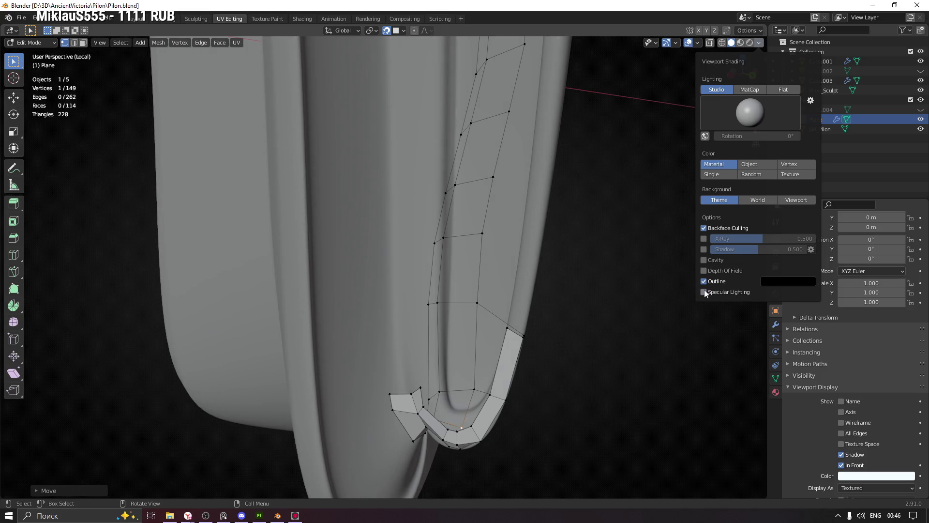
left_click(704, 292)
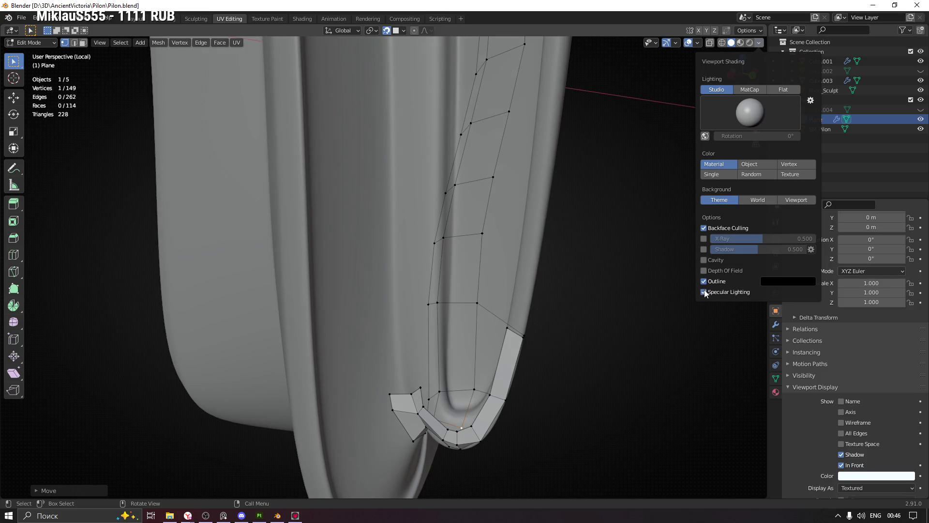
Enable cavity shading of type Both with world-space ridge 0.795, checking it around the hook.
left_click(704, 260)
left_click(793, 261)
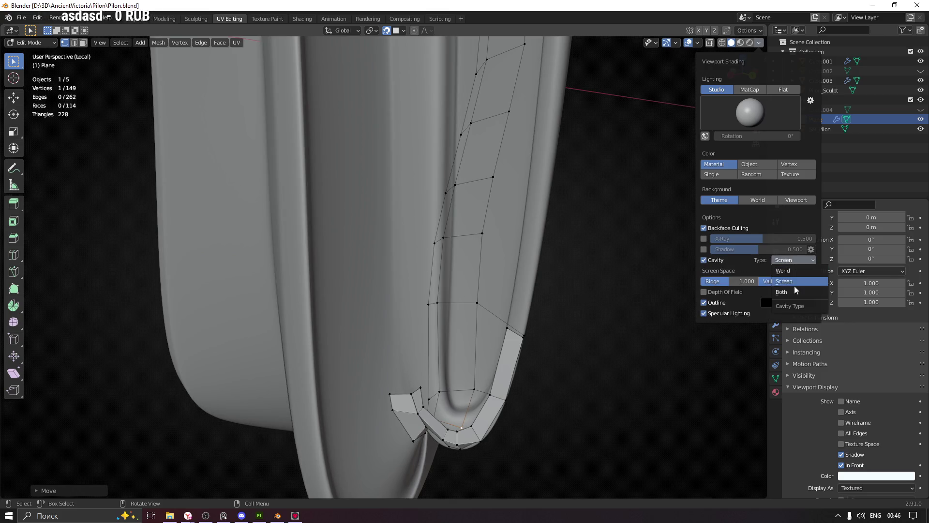
left_click(793, 291)
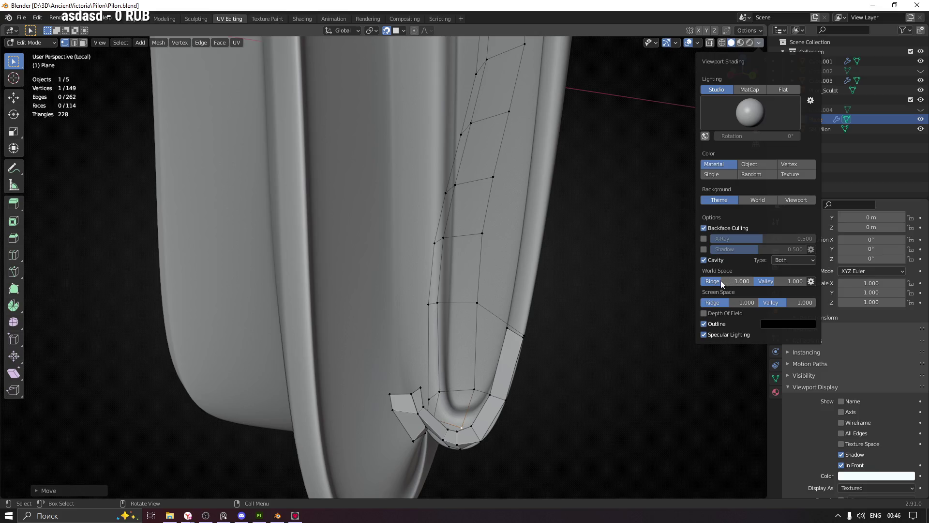
left_click_drag(741, 282, 755, 281)
left_click(776, 283)
type("0.795")
key("Return")
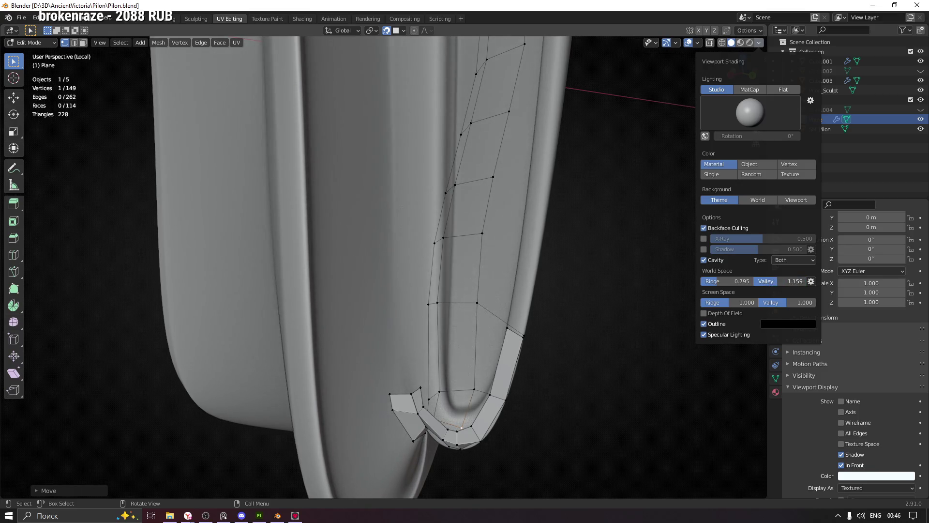
mouse_move(566, 260)
middle_mouse_down()
mouse_move(450, 232)
mouse_move(601, 270)
mouse_move(711, 135)
middle_mouse_up()
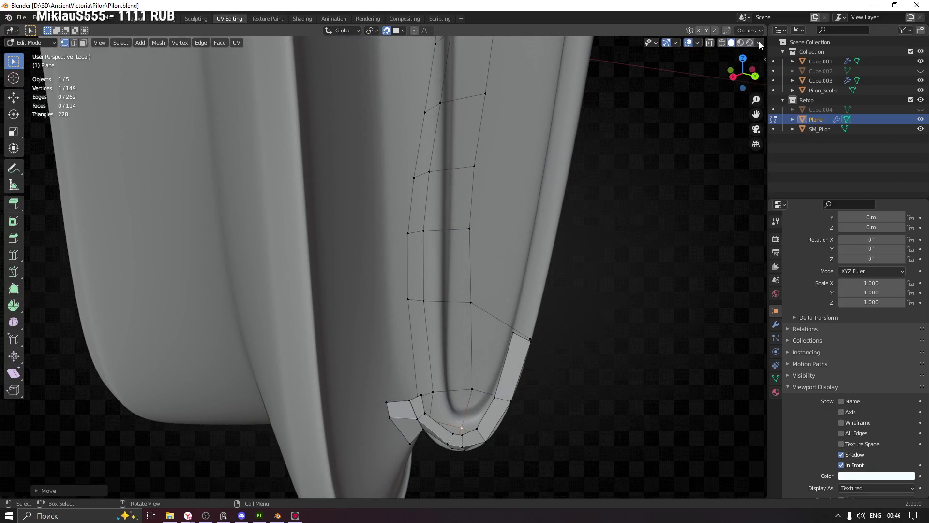
left_click(759, 43)
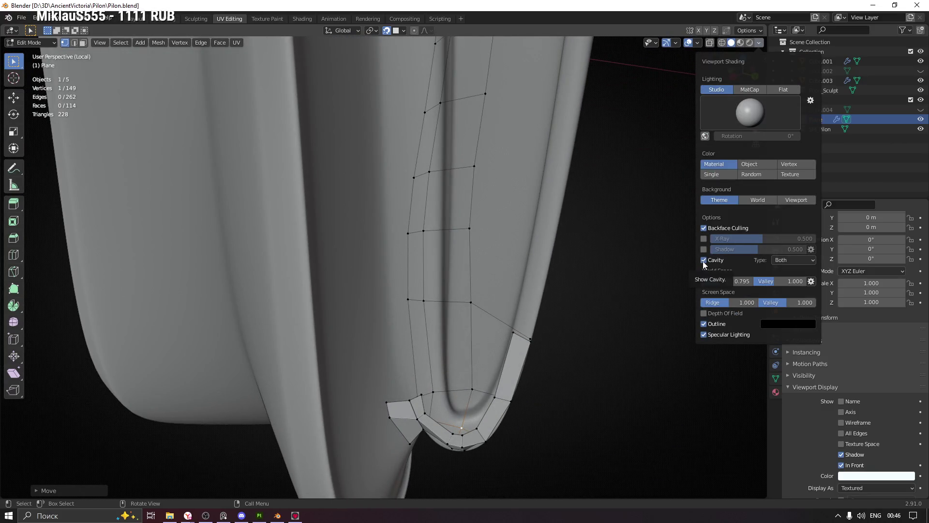
left_click(702, 260)
mouse_move(514, 287)
middle_mouse_down()
mouse_move(498, 275)
mouse_move(550, 271)
mouse_move(517, 282)
mouse_move(464, 339)
mouse_move(472, 303)
mouse_move(492, 297)
middle_mouse_up()
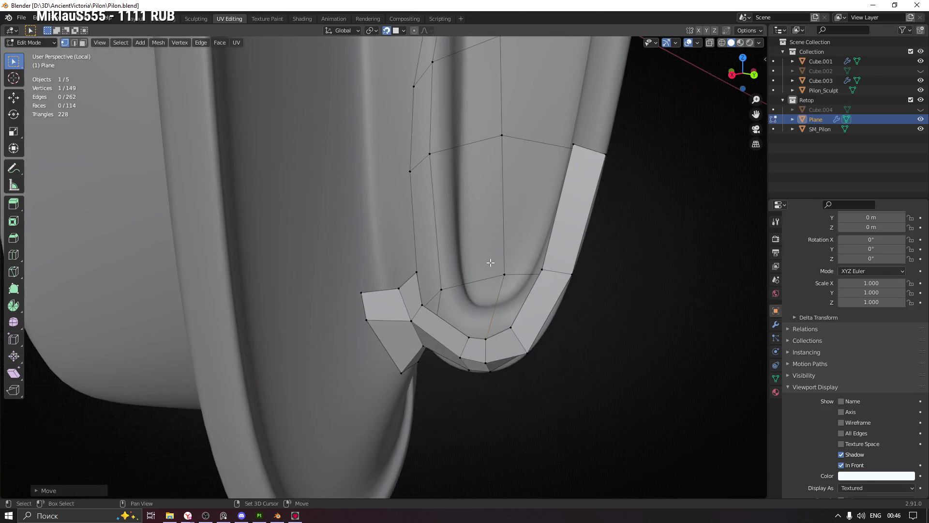
Reposition vertices along the hook's outer edge strip, orbiting to check their fit.
left_click(474, 333)
mouse_move(474, 333)
middle_mouse_down()
mouse_move(493, 309)
mouse_move(460, 312)
mouse_move(424, 338)
middle_mouse_up()
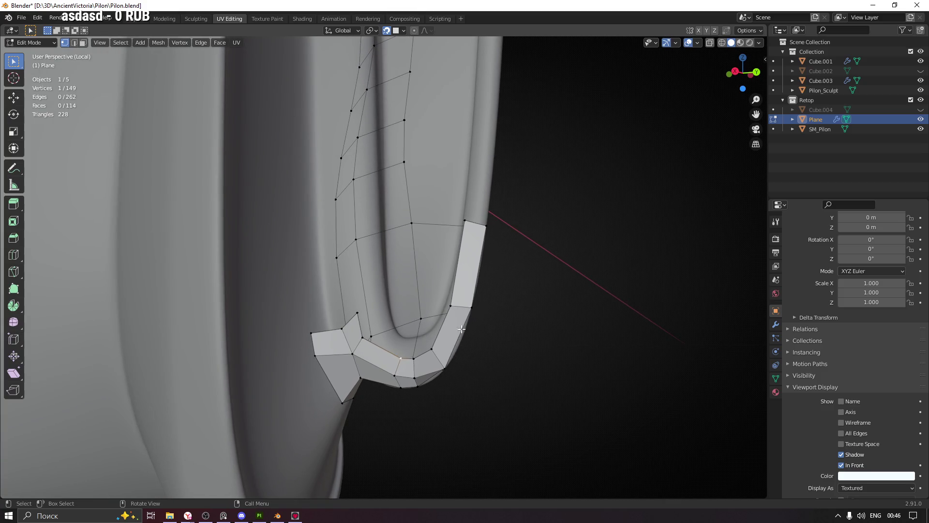
middle_click_drag(497, 316, 455, 392, "shift")
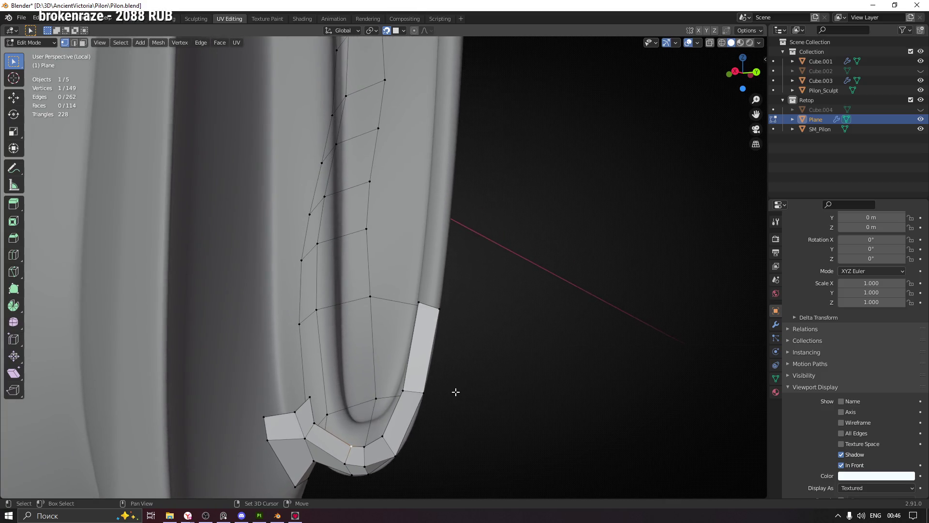
middle_click_drag(429, 292, 422, 285)
mouse_move(424, 285)
middle_mouse_down()
mouse_move(452, 286)
mouse_move(406, 286)
mouse_move(423, 287)
mouse_move(416, 316)
mouse_move(452, 276)
mouse_move(415, 264)
mouse_move(510, 283)
mouse_move(443, 275)
mouse_move(431, 286)
mouse_move(376, 286)
mouse_move(454, 293)
middle_mouse_up()
left_click(422, 289)
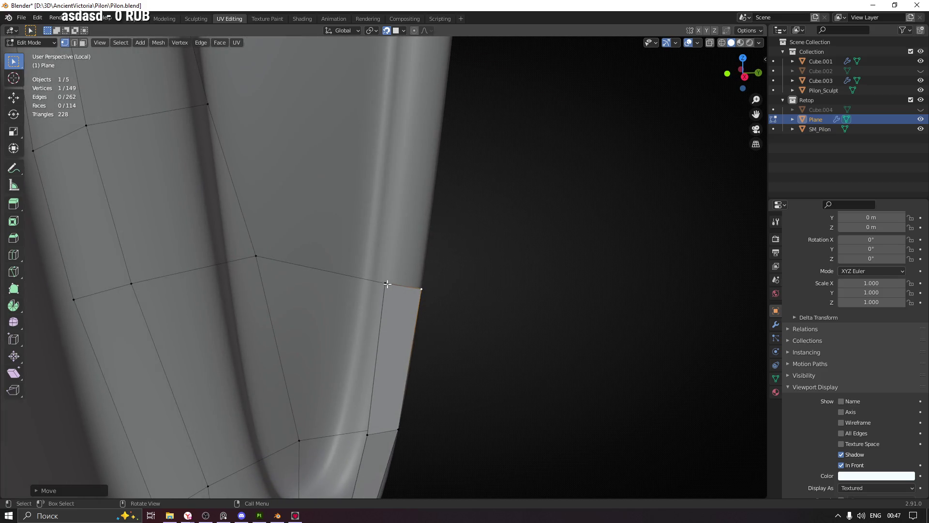
left_click(387, 284)
middle_click_drag(387, 285, 358, 295)
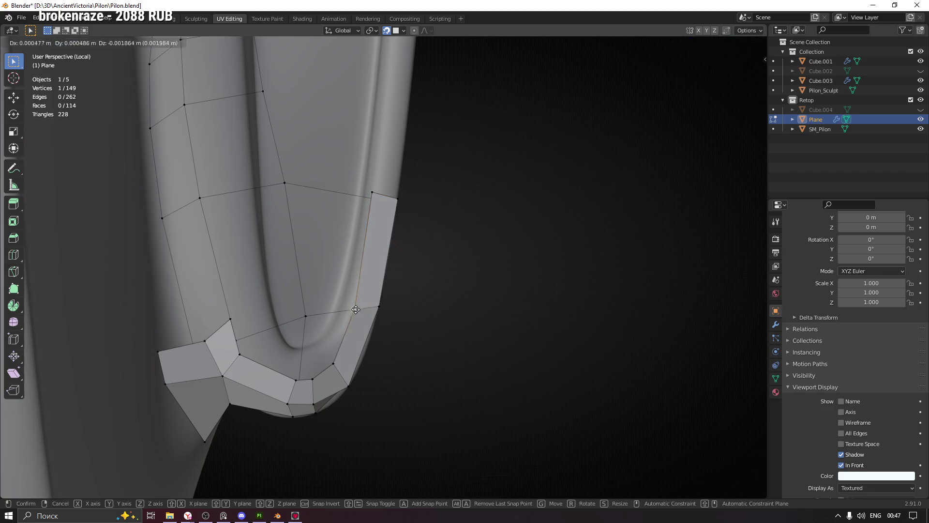
Place the next vertices along the hook's inner curve, then orbit out to view the whole model.
left_click(366, 304)
scroll(316, 300, "up", 2)
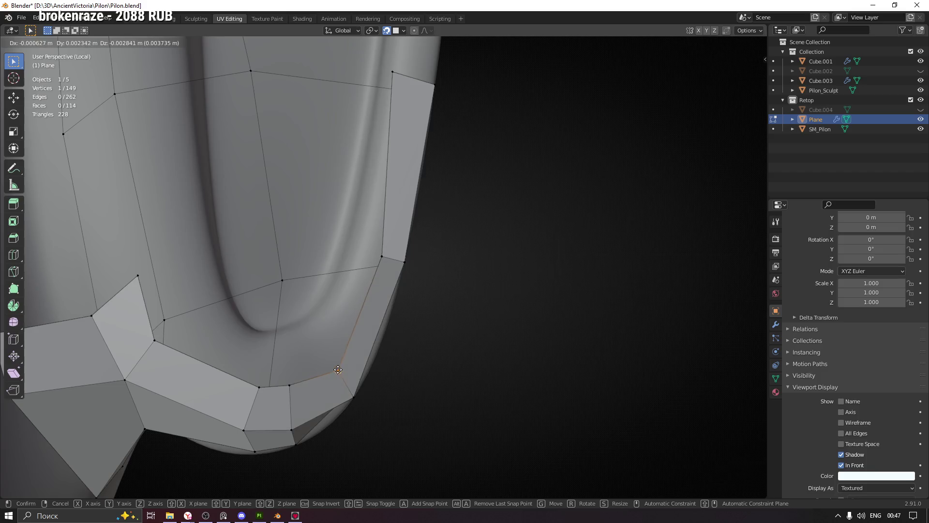
left_click(338, 369)
left_click(290, 385)
middle_click_drag(290, 384, 290, 366)
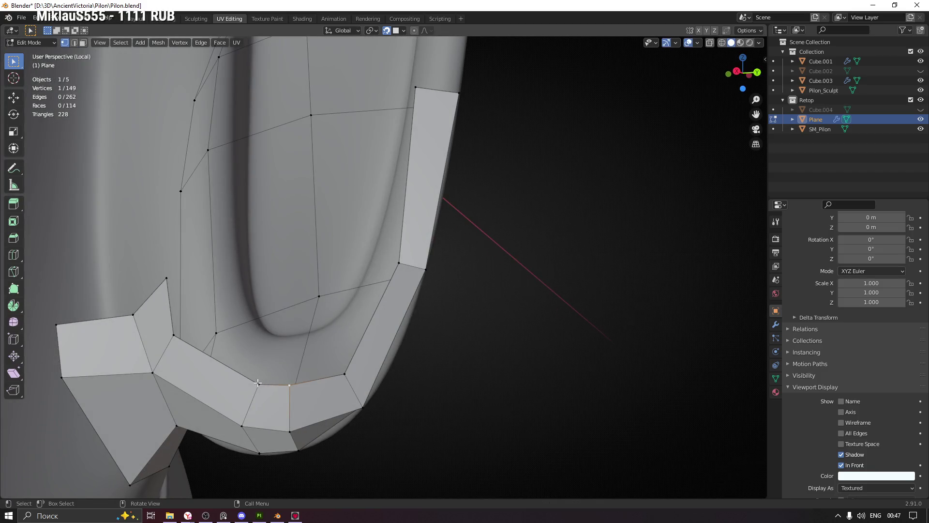
left_click(239, 375)
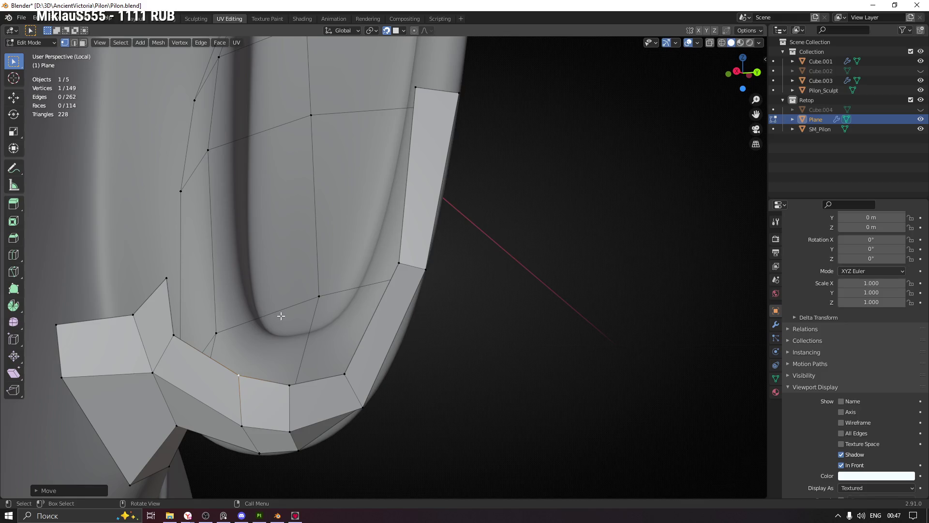
scroll(177, 341, "down", 4)
mouse_move(208, 291)
middle_mouse_down()
mouse_move(306, 298)
mouse_move(356, 325)
mouse_move(371, 266)
mouse_move(495, 214)
mouse_move(475, 198)
mouse_move(450, 218)
mouse_move(296, 246)
mouse_move(351, 235)
middle_mouse_up()
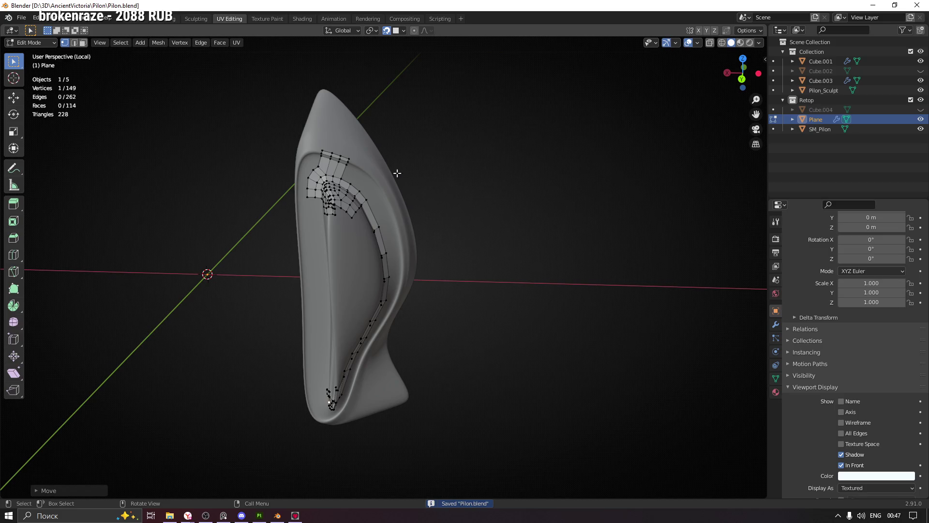
Preview the retopo strip in Material Preview shading, then return to Solid shading.
scroll(324, 241, "up", 5)
middle_click_drag(415, 156, 748, 49)
left_click(741, 43)
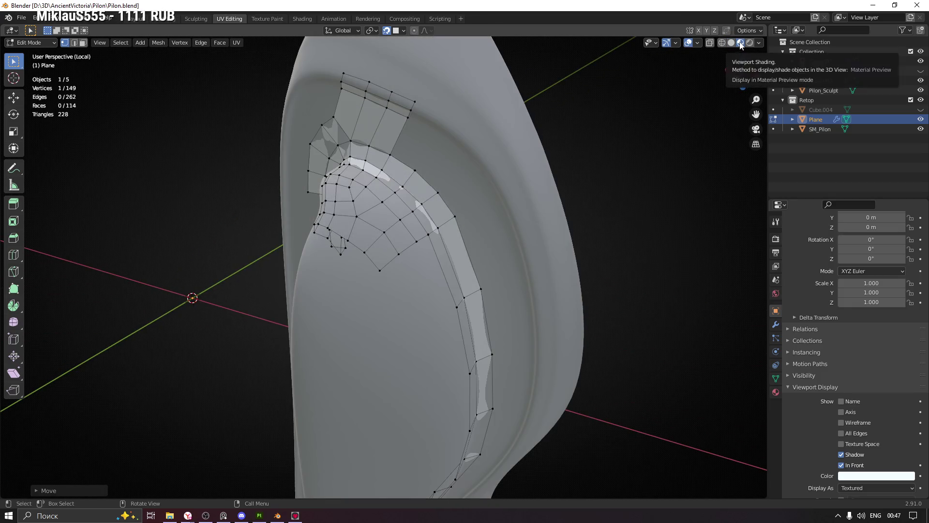
left_click(732, 43)
scroll(437, 218, "down", 8)
mouse_move(426, 213)
middle_mouse_down()
mouse_move(407, 261)
mouse_move(360, 226)
mouse_move(379, 243)
mouse_move(382, 284)
mouse_move(517, 292)
mouse_move(501, 280)
middle_mouse_up()
scroll(387, 243, "up", 6)
scroll(417, 308, "up", 2)
scroll(417, 308, "up", 5)
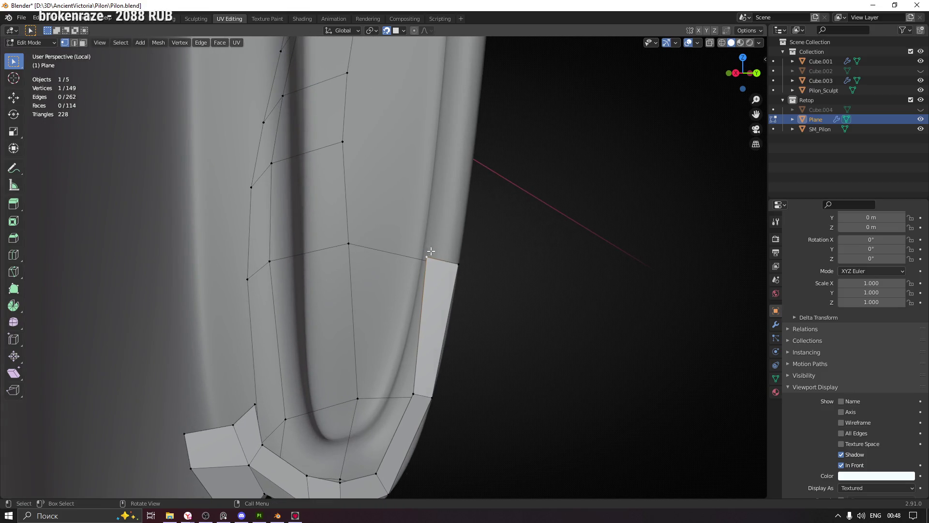
Slide a lower strip vertex onto the sculpt's rim edge.
left_click_drag(431, 251, 444, 264)
left_click(443, 262)
middle_click_drag(443, 262, 444, 271)
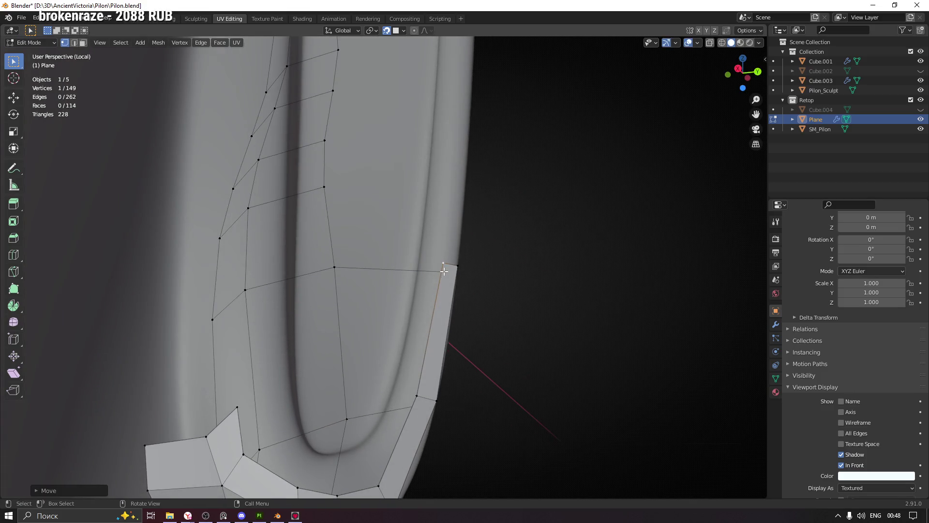
left_click(418, 397)
mouse_move(475, 361)
middle_mouse_down()
mouse_move(404, 370)
mouse_move(385, 357)
mouse_move(409, 366)
mouse_move(437, 292)
middle_mouse_up()
Move another strip edge vertex onto the rim, then view the whole sculpt.
left_click(449, 252)
mouse_move(448, 252)
middle_mouse_down()
mouse_move(446, 176)
mouse_move(446, 233)
middle_mouse_up()
key("g")
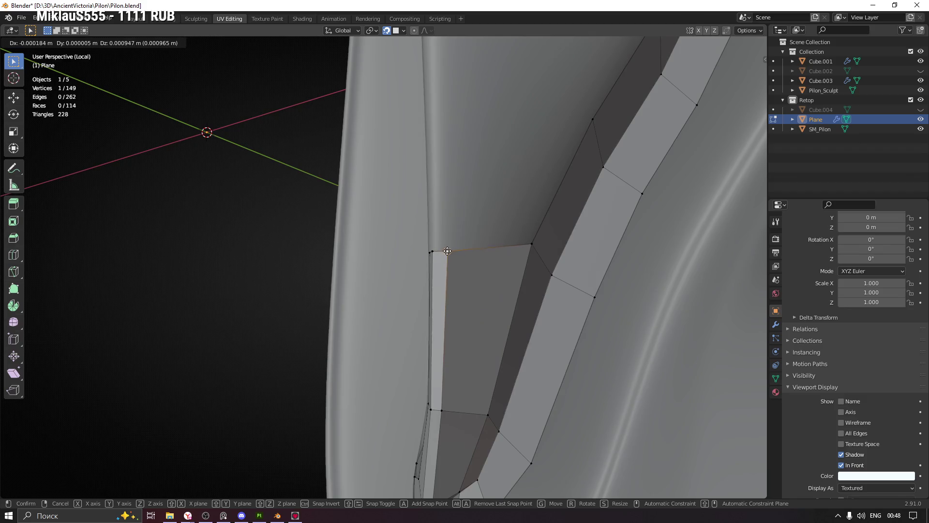
left_click(445, 251)
mouse_move(446, 250)
middle_mouse_down()
mouse_move(452, 309)
mouse_move(461, 284)
middle_mouse_up()
scroll(478, 259, "up", 4)
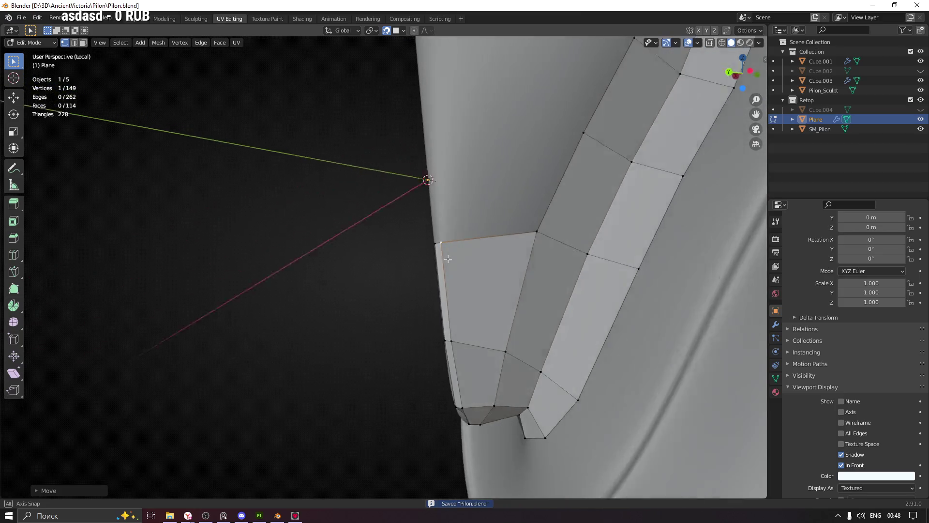
scroll(487, 177, "down", 5)
mouse_move(487, 177)
middle_mouse_down()
mouse_move(467, 213)
mouse_move(421, 191)
mouse_move(434, 225)
middle_mouse_up()
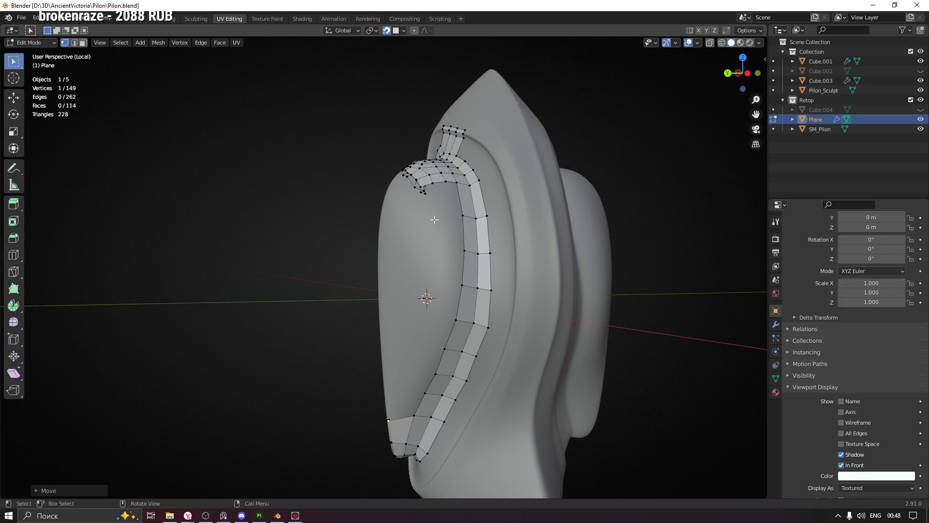
Nudge the vertices at the strip's lower bend to follow the sculpt's curved rim.
mouse_move(452, 262)
middle_mouse_down()
mouse_move(426, 257)
mouse_move(416, 290)
mouse_move(425, 263)
mouse_move(449, 311)
mouse_move(442, 283)
middle_mouse_up()
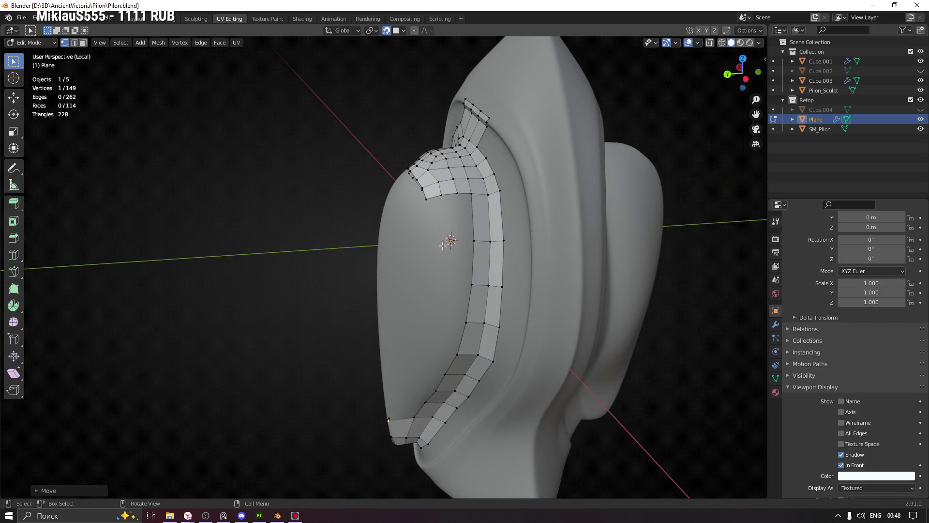
mouse_move(402, 224)
middle_mouse_down()
mouse_move(446, 243)
mouse_move(459, 182)
middle_mouse_up()
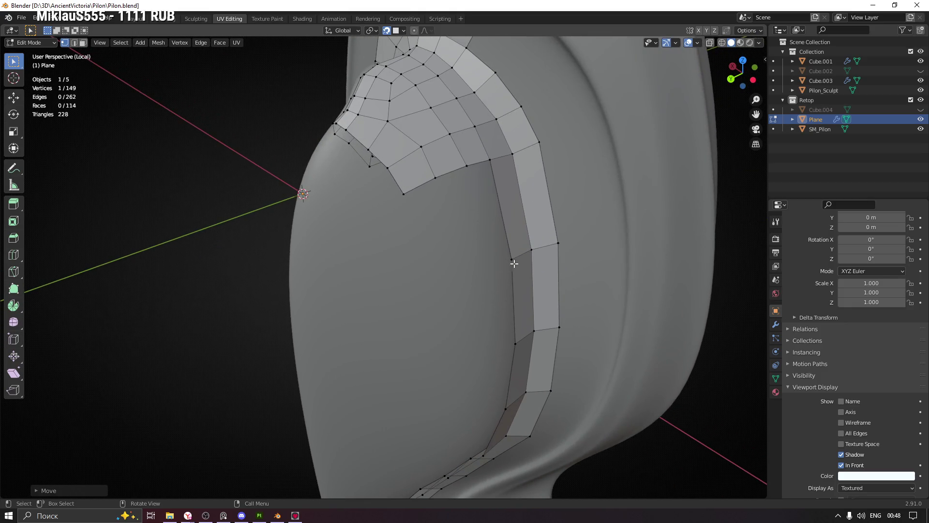
mouse_move(444, 196)
middle_mouse_down()
mouse_move(377, 212)
mouse_move(436, 197)
mouse_move(469, 204)
mouse_move(430, 238)
middle_mouse_up()
mouse_move(255, 272)
middle_mouse_down()
mouse_move(358, 281)
mouse_move(378, 264)
mouse_move(332, 266)
mouse_move(348, 305)
mouse_move(369, 317)
mouse_move(426, 274)
mouse_move(408, 193)
mouse_move(400, 300)
mouse_move(425, 266)
mouse_move(356, 232)
mouse_move(350, 217)
middle_mouse_up()
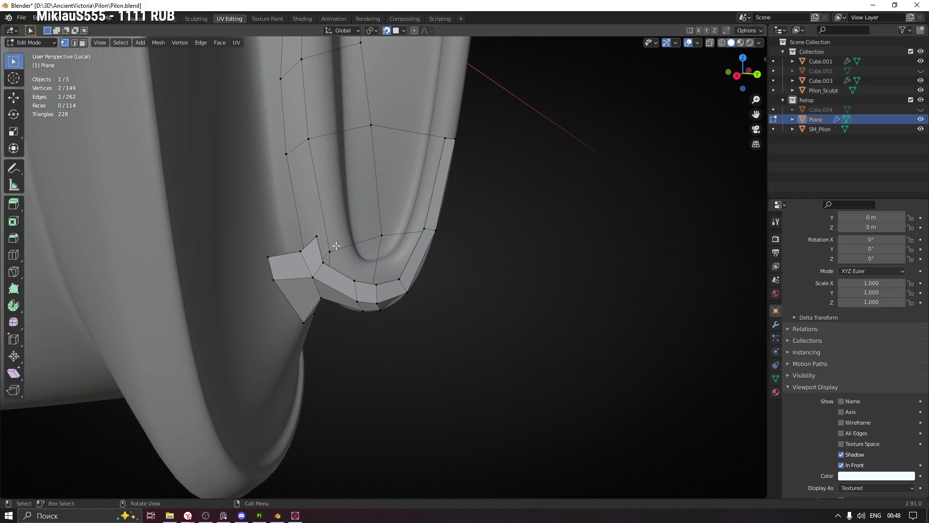
mouse_move(368, 256)
middle_mouse_down()
mouse_move(348, 233)
mouse_move(274, 292)
mouse_move(293, 278)
mouse_move(298, 289)
middle_mouse_up()
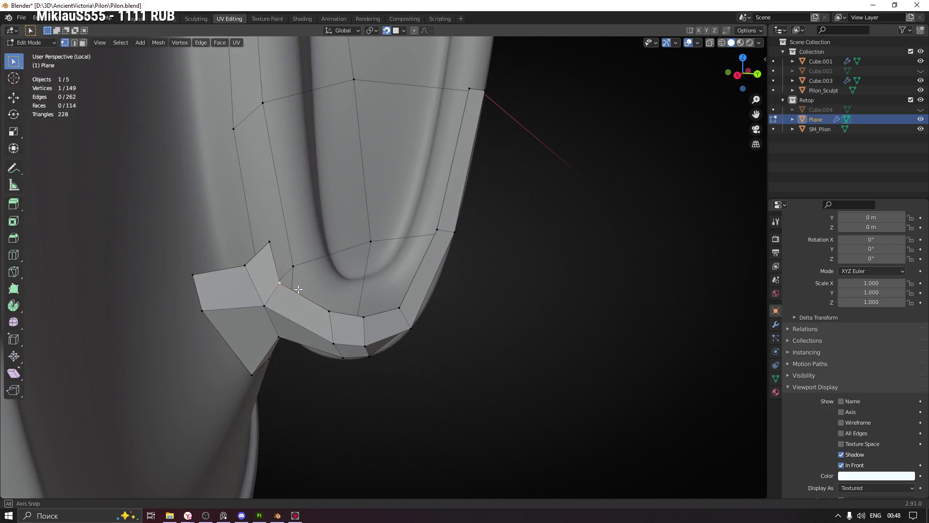
left_click(285, 284)
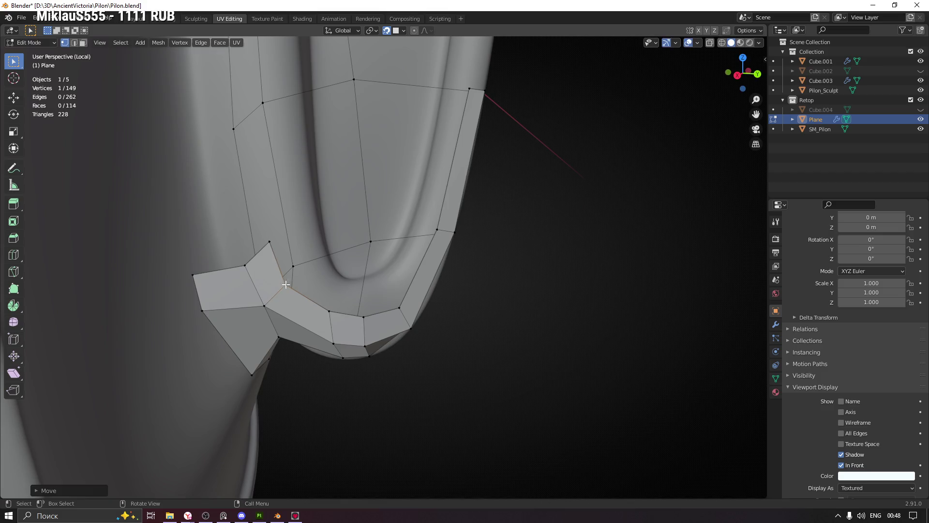
left_click(271, 249)
scroll(291, 252, "down", 3)
mouse_move(290, 252)
middle_mouse_down()
mouse_move(322, 297)
mouse_move(429, 243)
mouse_move(510, 138)
mouse_move(399, 197)
mouse_move(412, 229)
mouse_move(415, 182)
mouse_move(405, 179)
middle_mouse_up()
Apply Shade Smooth to the Plane in Object Mode, inspect it, then return to Edit Mode.
key("Tab")
scroll(394, 243, "down", 5)
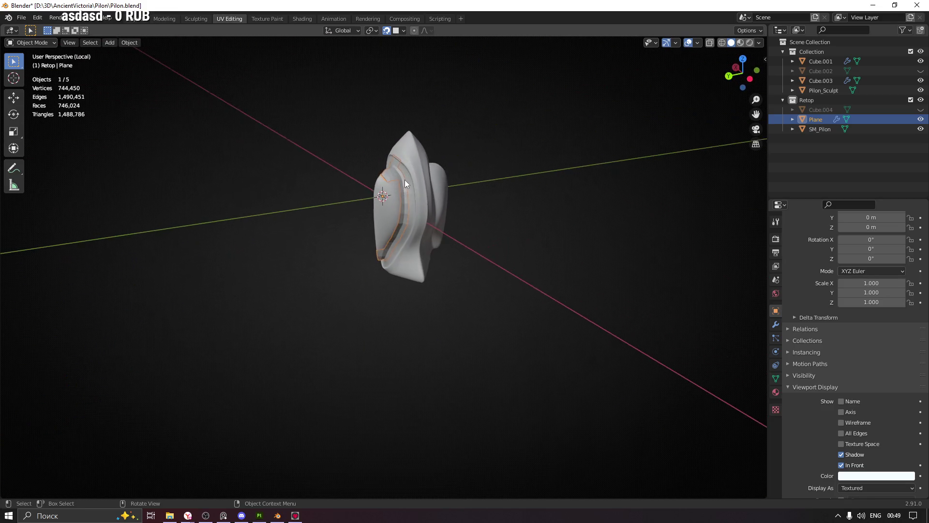
left_click(391, 177)
scroll(400, 206, "up", 6)
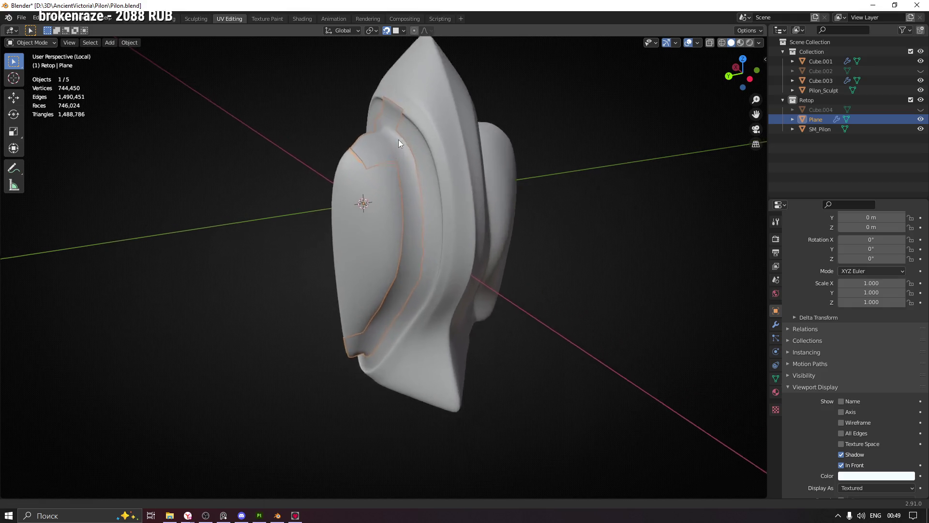
scroll(409, 164, "down", 2)
mouse_move(384, 93)
middle_mouse_down()
mouse_move(404, 136)
mouse_move(506, 123)
mouse_move(340, 116)
mouse_move(361, 92)
mouse_move(351, 119)
mouse_move(417, 122)
mouse_move(424, 95)
mouse_move(383, 124)
middle_mouse_up()
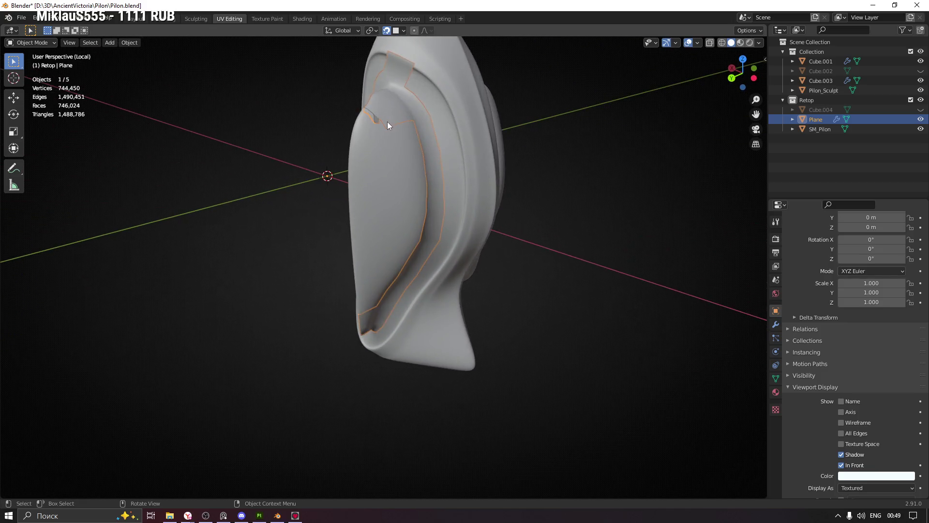
key("Tab")
mouse_move(457, 141)
middle_mouse_down()
mouse_move(460, 161)
mouse_move(479, 175)
middle_mouse_up()
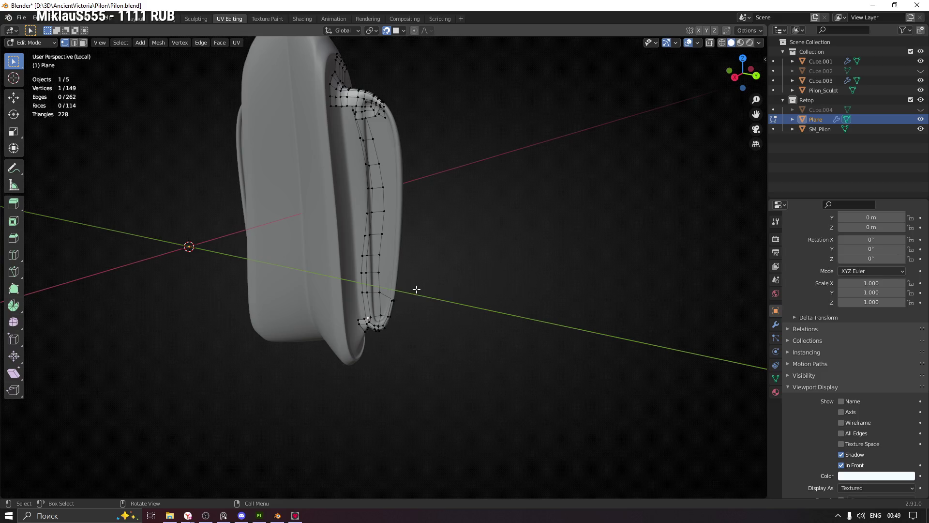
Reposition a vertex at the strip's lower bend onto the sculpt surface.
scroll(373, 174, "up", 8)
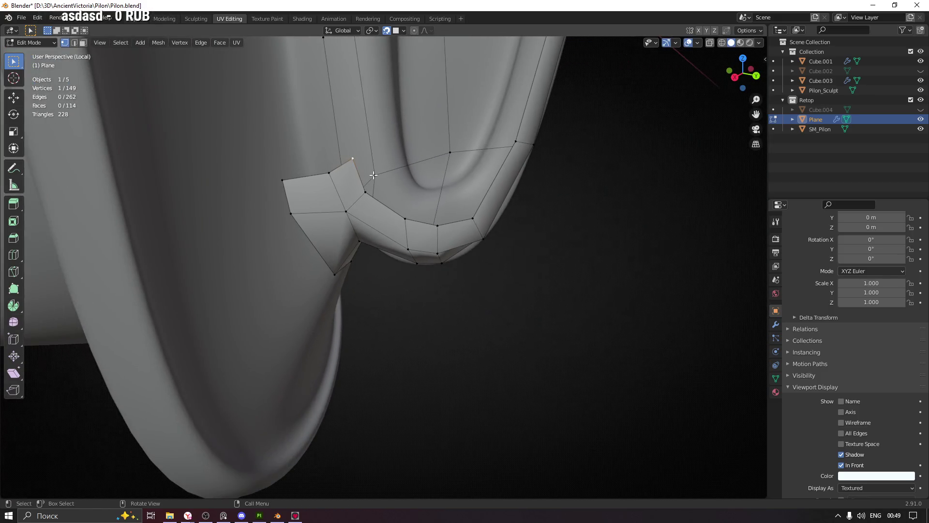
mouse_move(368, 193)
middle_mouse_down()
mouse_move(394, 189)
mouse_move(386, 205)
mouse_move(401, 218)
middle_mouse_up()
middle_click_drag(466, 212, 362, 224)
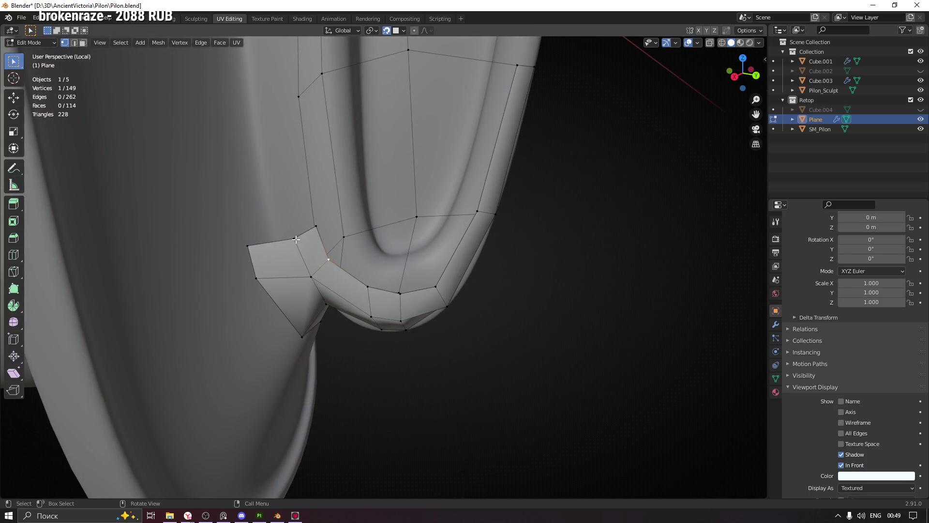
mouse_move(295, 229)
middle_mouse_down()
mouse_move(306, 202)
mouse_move(289, 197)
mouse_move(307, 217)
mouse_move(297, 253)
middle_mouse_up()
key("g")
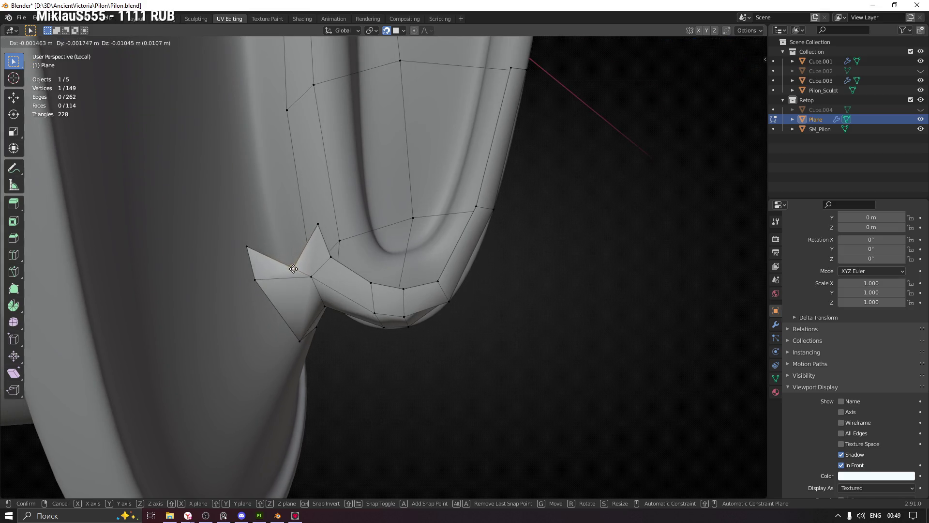
middle_click_drag(306, 279, 308, 255)
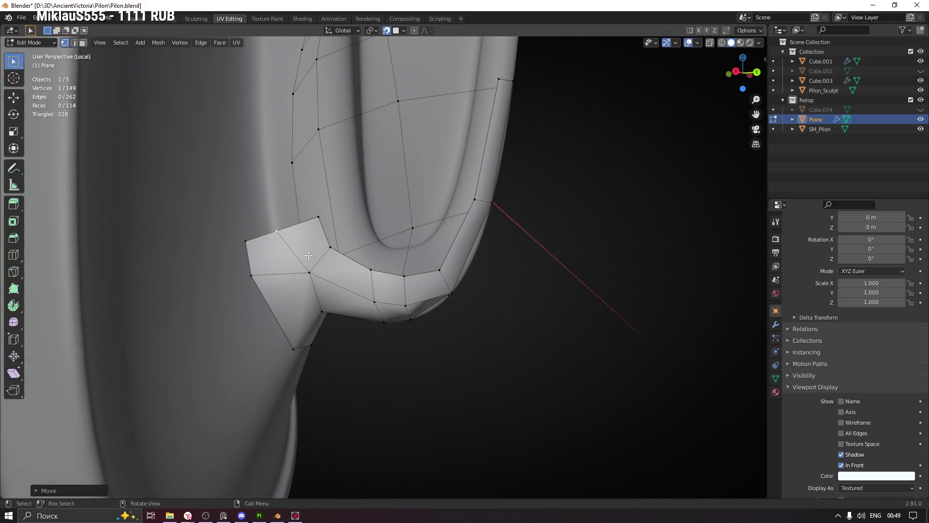
key("g")
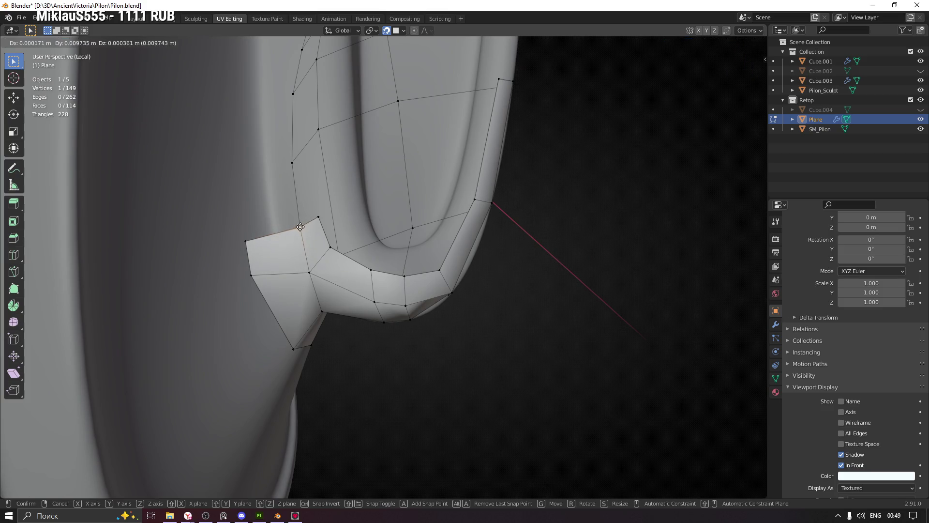
left_click(300, 227)
mouse_move(300, 226)
middle_mouse_down()
mouse_move(280, 203)
mouse_move(210, 191)
mouse_move(311, 244)
mouse_move(247, 238)
mouse_move(261, 233)
middle_mouse_up()
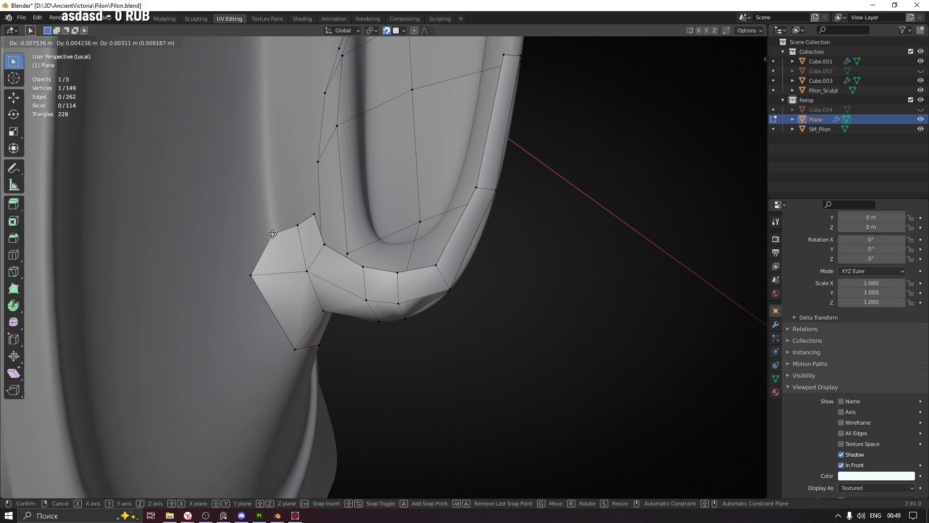
Zoom in close on the strip's bend and move another vertex there.
scroll(438, 286, "down", 5)
mouse_move(437, 286)
middle_mouse_down()
mouse_move(336, 264)
mouse_move(373, 183)
mouse_move(317, 289)
mouse_move(280, 327)
mouse_move(342, 269)
mouse_move(309, 175)
mouse_move(388, 208)
mouse_move(262, 155)
mouse_move(303, 104)
middle_mouse_up()
scroll(329, 189, "up", 3)
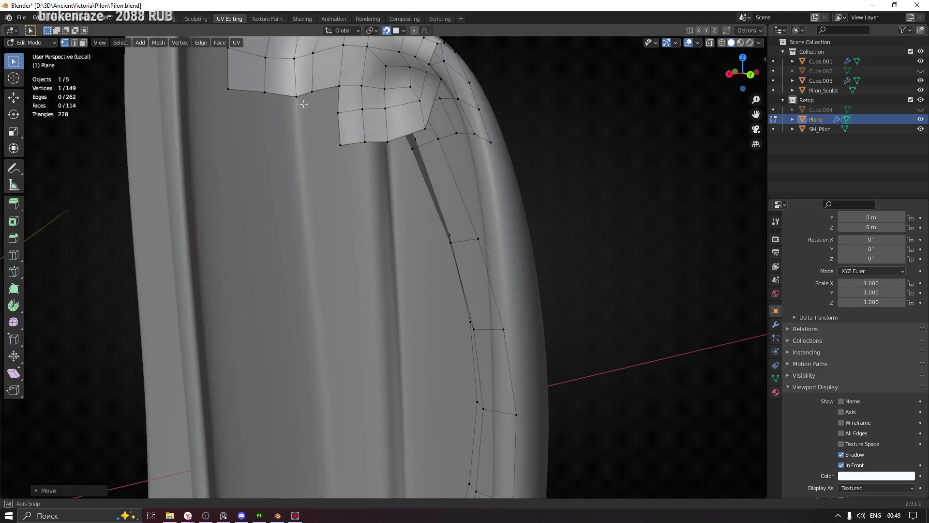
scroll(296, 96, "down", 5)
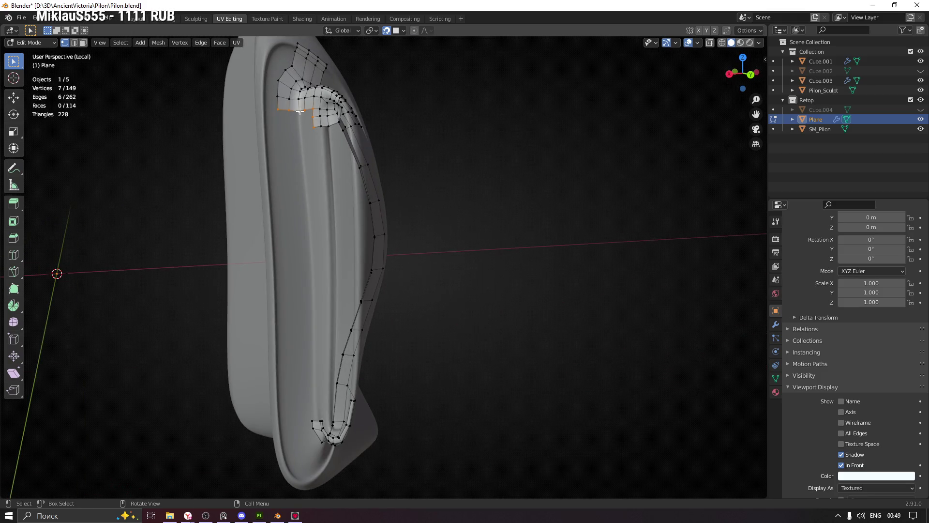
mouse_move(299, 107)
middle_mouse_down()
mouse_move(324, 192)
mouse_move(324, 175)
mouse_move(303, 239)
middle_mouse_up()
scroll(307, 224, "up", 6)
scroll(321, 295, "down", 5)
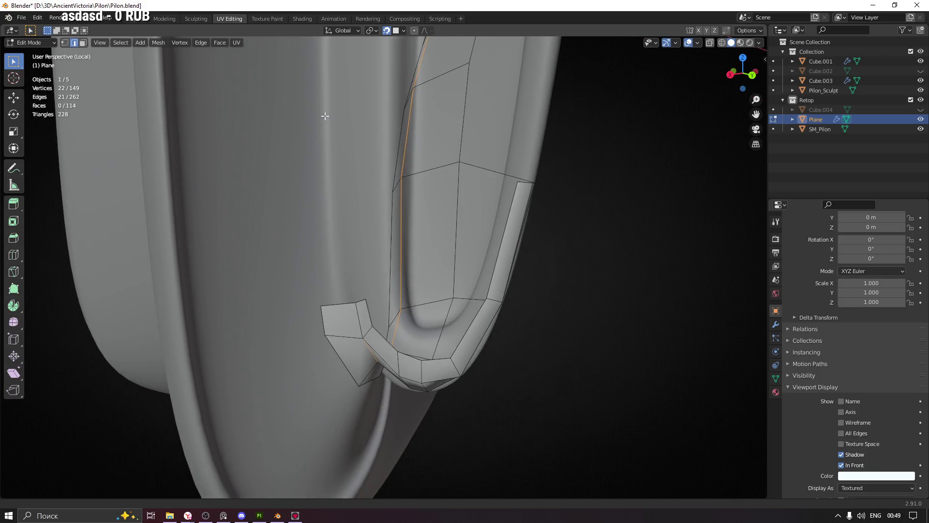
scroll(332, 260, "up", 6)
scroll(376, 254, "down", 5)
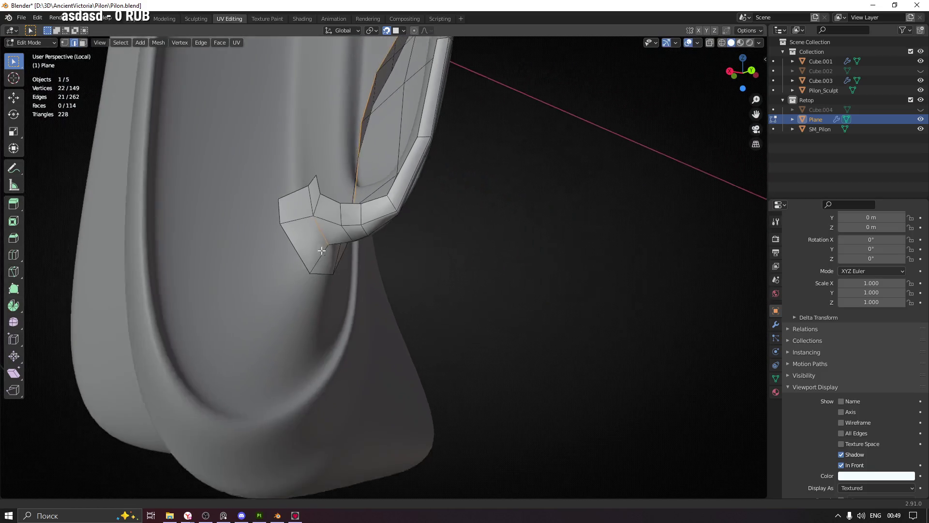
scroll(326, 203, "up", 4)
mouse_move(326, 203)
middle_mouse_down()
mouse_move(326, 215)
mouse_move(280, 202)
mouse_move(304, 211)
middle_mouse_up()
mouse_move(359, 262)
middle_mouse_down("ctrl")
mouse_move(386, 213)
mouse_move(379, 240)
mouse_move(396, 268)
mouse_move(357, 293)
mouse_move(395, 284)
mouse_move(425, 253)
mouse_move(375, 231)
mouse_move(423, 206)
middle_mouse_up("ctrl")
left_click(362, 283)
key("g")
Move vertices at the retopo's upper corner into place.
left_click(392, 242)
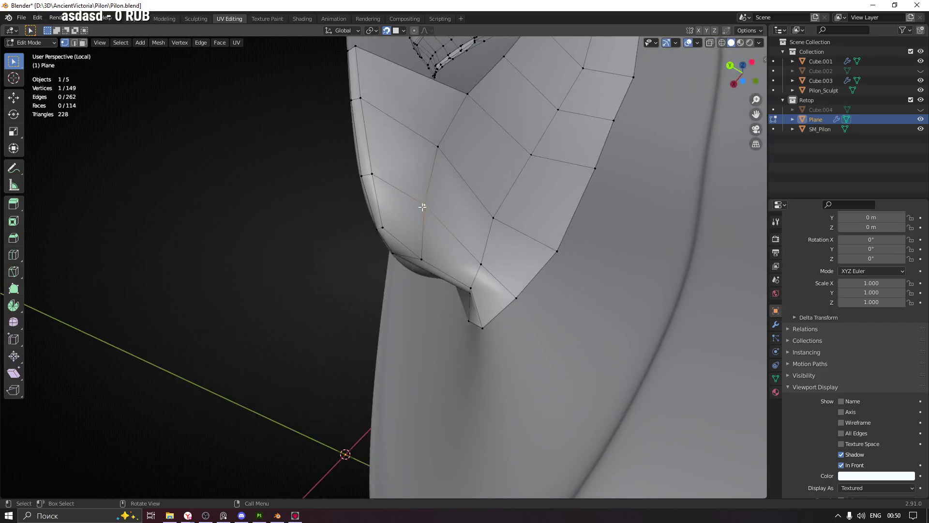
mouse_move(478, 146)
middle_mouse_down()
mouse_move(441, 151)
mouse_move(448, 197)
mouse_move(436, 238)
middle_mouse_up()
left_click(458, 156)
key("g")
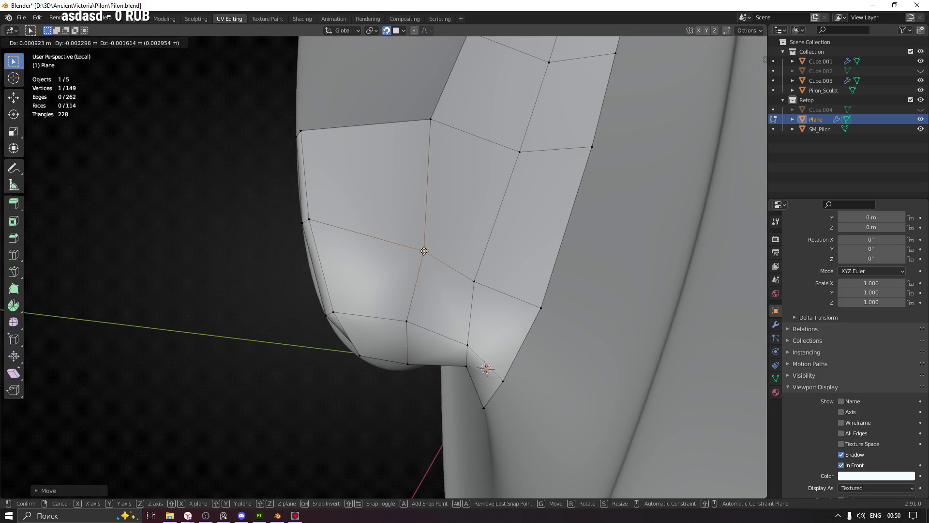
left_click(435, 134)
mouse_move(435, 133)
middle_mouse_down()
mouse_move(441, 264)
mouse_move(472, 288)
middle_mouse_up()
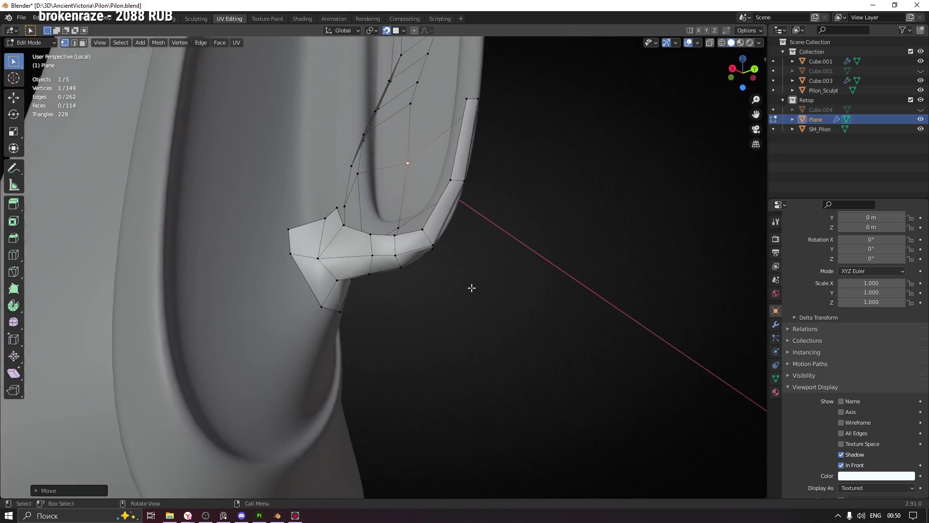
Reposition the hook corner vertices onto the sculpt surface.
middle_click_drag(347, 274, 392, 239, "ctrl")
mouse_move(389, 249)
middle_mouse_down()
mouse_move(370, 264)
mouse_move(388, 290)
mouse_move(396, 278)
middle_mouse_up()
key("g")
left_click(365, 258)
left_click(358, 246)
key("g")
left_click(327, 249)
middle_click_drag(327, 249, 388, 236)
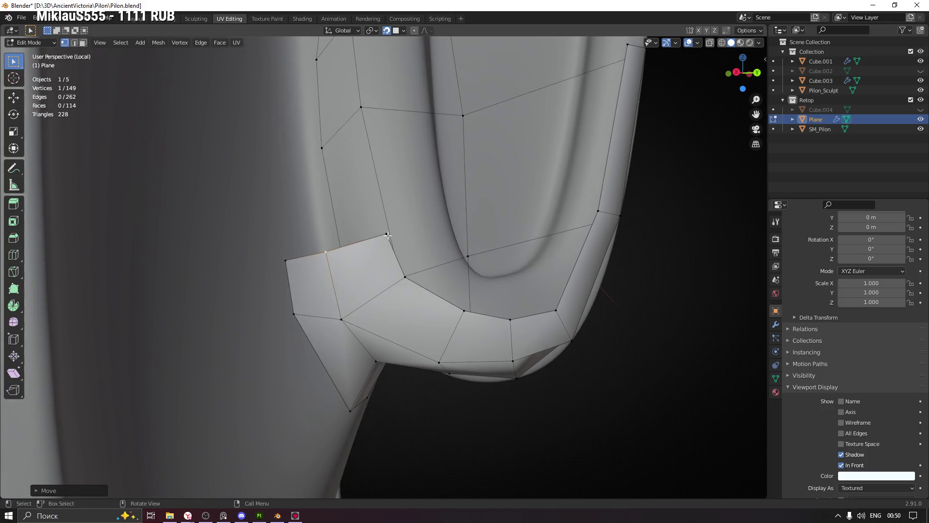
left_click(388, 235)
key("g")
left_click(360, 246)
Pull the next corner vertices down onto the rim one by one.
left_click(405, 277)
key("g")
left_click(440, 303)
key("g")
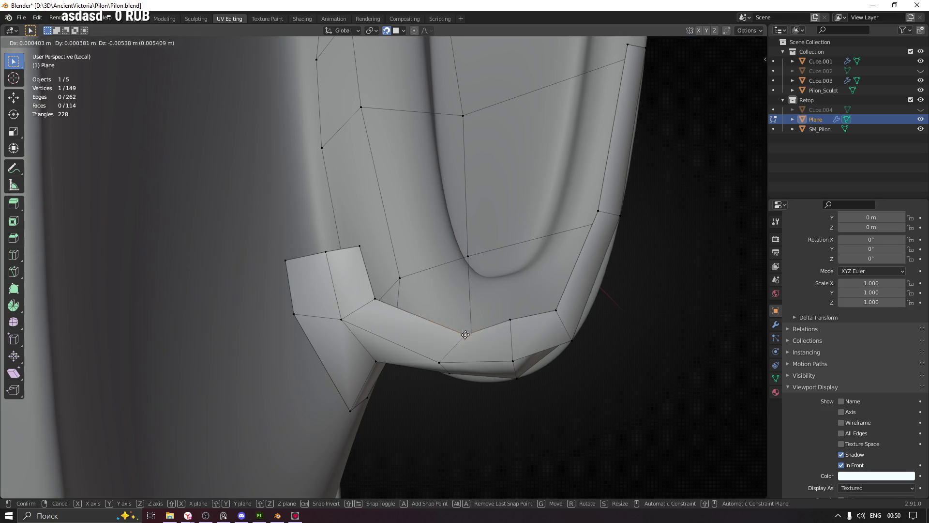
left_click(449, 335)
left_click(510, 319)
key("g")
left_click(517, 333)
left_click(556, 309)
key("g")
left_click(559, 315)
Check the hook from several angles and save Pilon.blend.
mouse_move(587, 260)
middle_mouse_down()
mouse_move(461, 260)
mouse_move(464, 309)
middle_mouse_up()
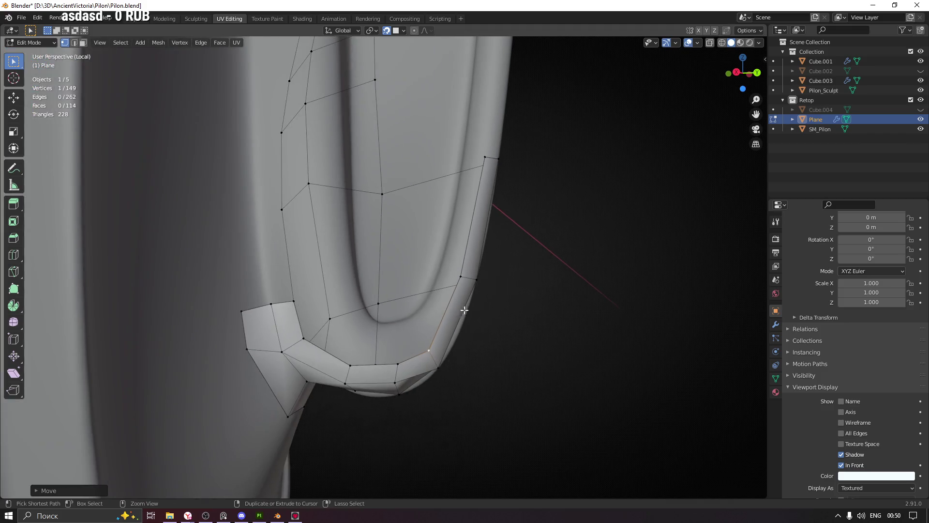
scroll(537, 259, "down", 3)
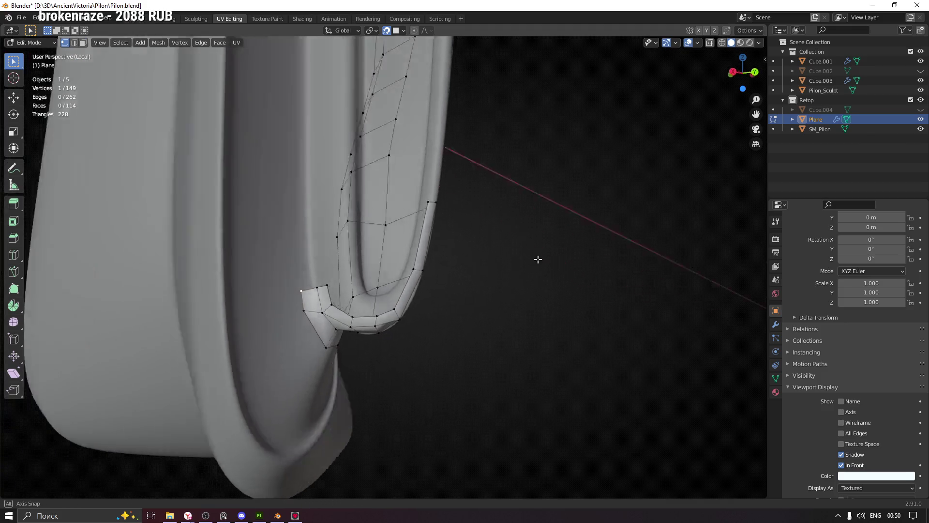
middle_click_drag(537, 259, 460, 257)
key("ctrl+s")
scroll(414, 332, "up", 2)
scroll(413, 332, "down", 2)
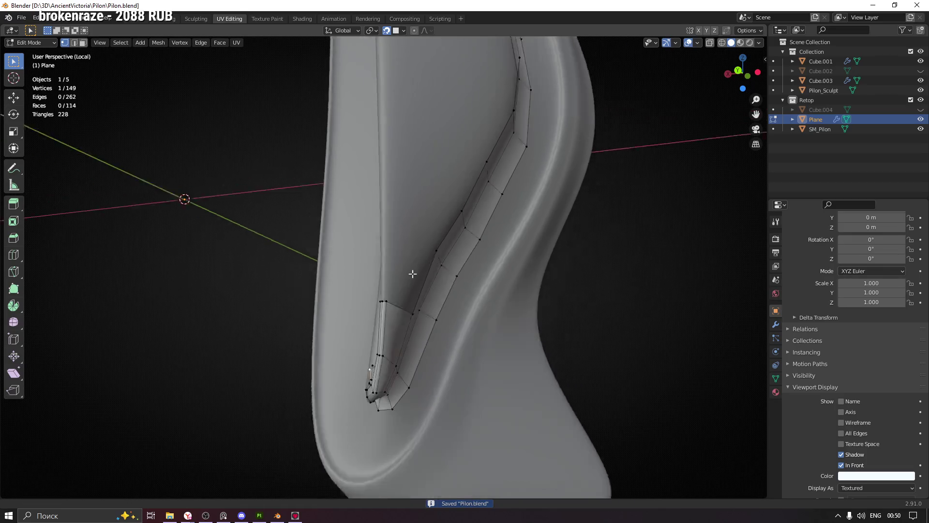
middle_click_drag(413, 274, 463, 258)
scroll(462, 259, "up", 2)
scroll(450, 153, "down", 2)
mouse_move(445, 141)
middle_mouse_down()
mouse_move(373, 242)
mouse_move(378, 265)
mouse_move(508, 278)
mouse_move(489, 271)
middle_mouse_up()
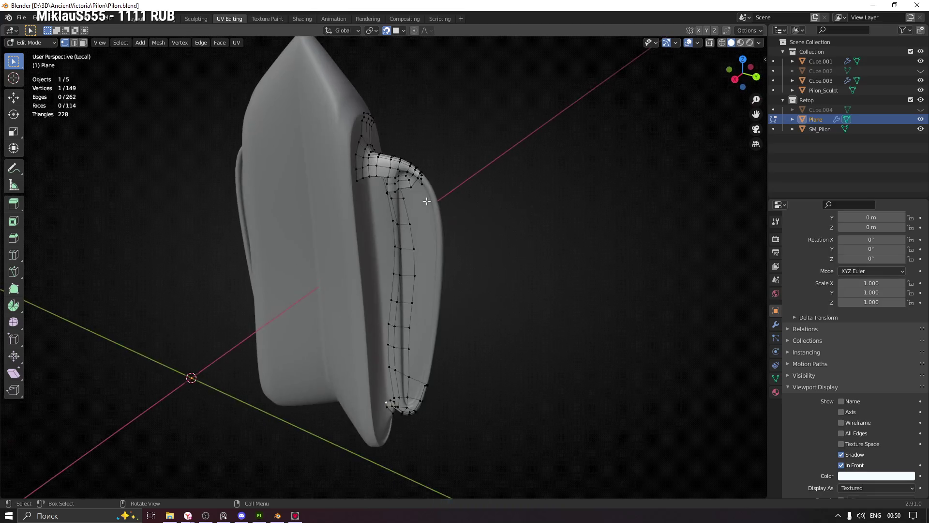
scroll(390, 151, "up", 6)
Select a rim edge at the corner and extrude it into a new face.
left_click(412, 179, "shift")
mouse_move(412, 179)
middle_mouse_down()
mouse_move(409, 218)
mouse_move(394, 218)
middle_mouse_up()
middle_click_drag(455, 205, 437, 206)
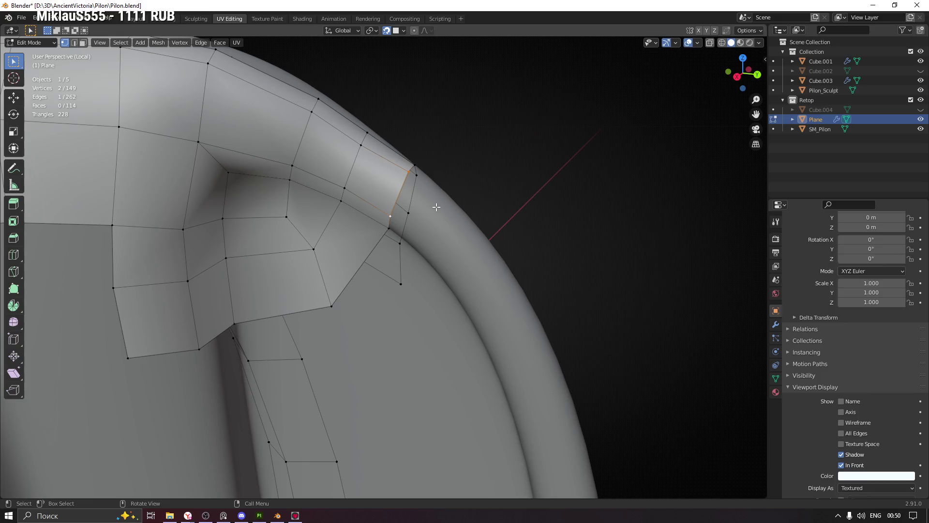
key("e")
left_click(484, 242)
Adjust a corner vertex of the new face onto the surface.
left_click(434, 252)
key("g")
left_click(434, 252)
key("g")
left_click(438, 235)
middle_click_drag(438, 234, 480, 217)
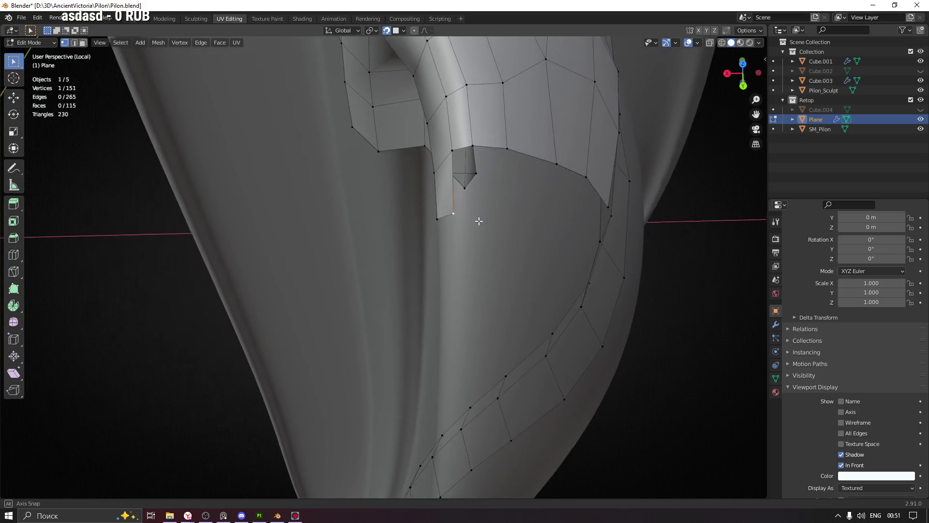
Extrude single vertices and fill two new quads at the corner.
key("e")
left_click(477, 213)
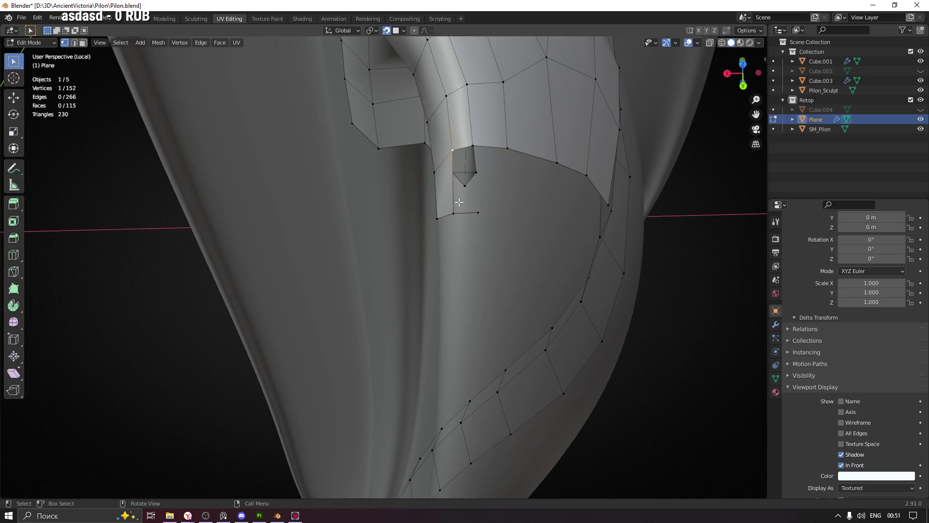
key("f")
mouse_move(478, 214)
middle_mouse_down()
mouse_move(508, 222)
mouse_move(535, 251)
mouse_move(502, 136)
middle_mouse_up()
key("e")
left_click(515, 234)
key("f")
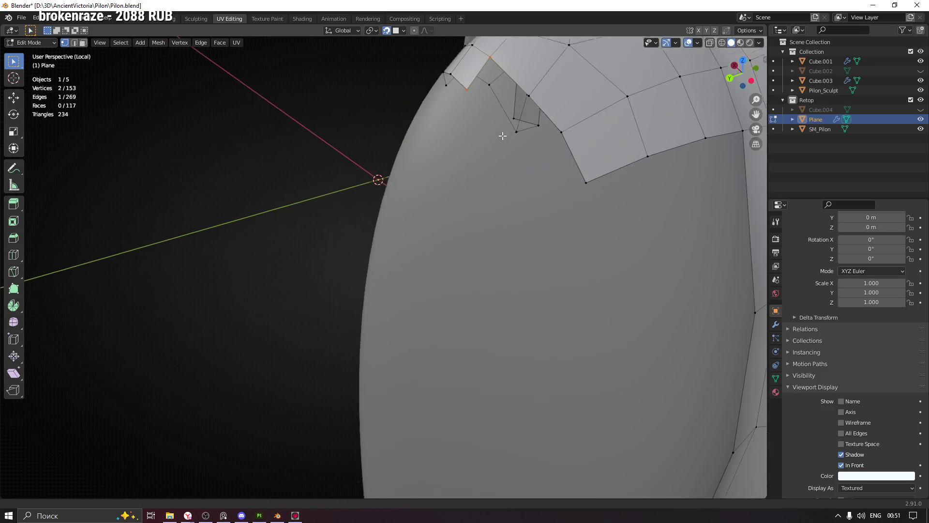
Orbit along the retopo strip to inspect the new corner faces.
scroll(527, 166, "down", 5)
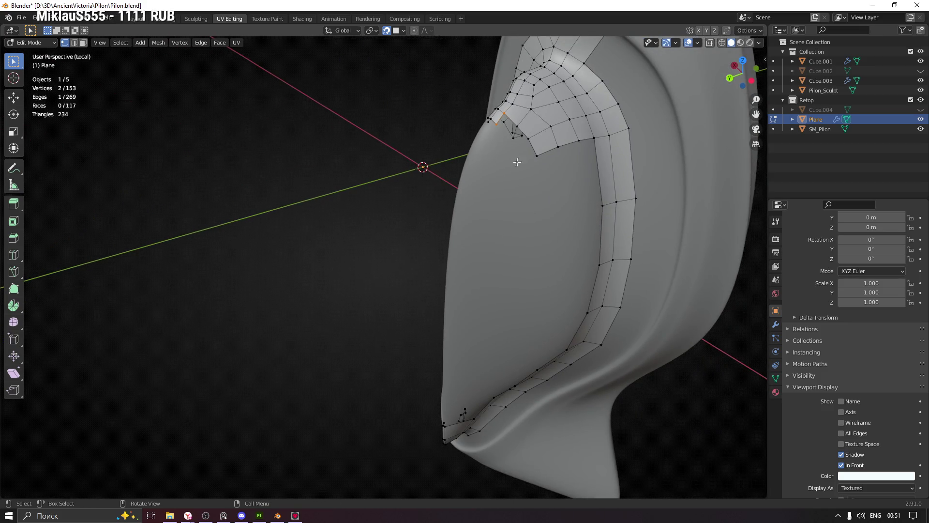
mouse_move(488, 301)
middle_mouse_down()
mouse_move(486, 255)
mouse_move(510, 276)
mouse_move(481, 120)
middle_mouse_up()
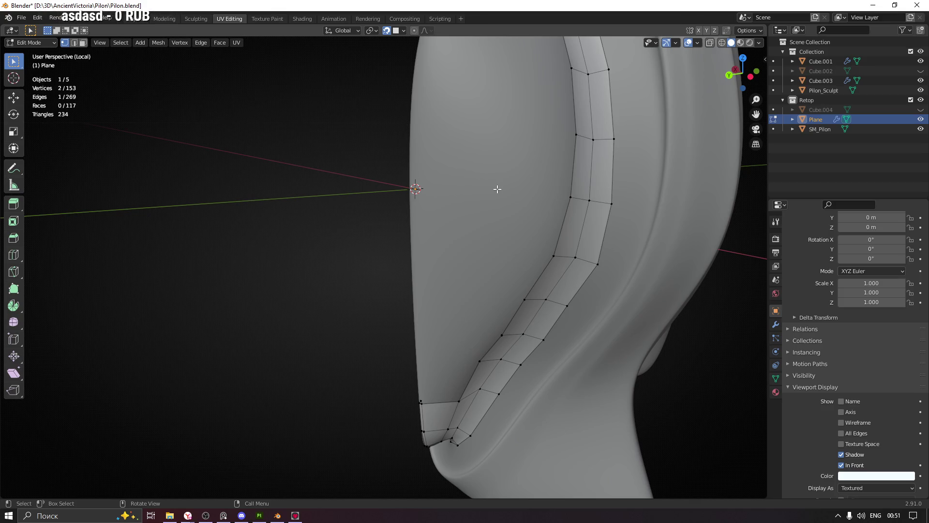
mouse_move(495, 163)
middle_mouse_down()
mouse_move(539, 178)
mouse_move(539, 168)
mouse_move(486, 213)
middle_mouse_up()
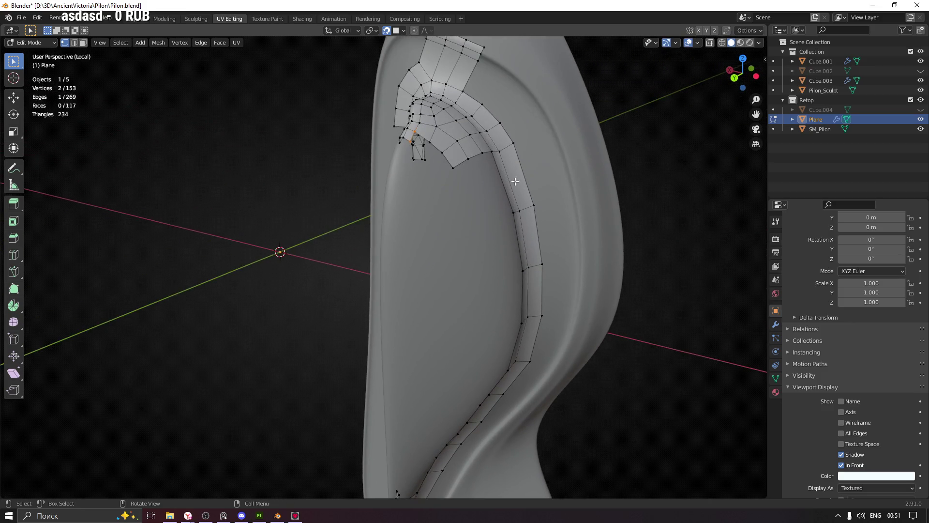
mouse_move(454, 135)
middle_mouse_down()
mouse_move(527, 143)
mouse_move(514, 146)
middle_mouse_up()
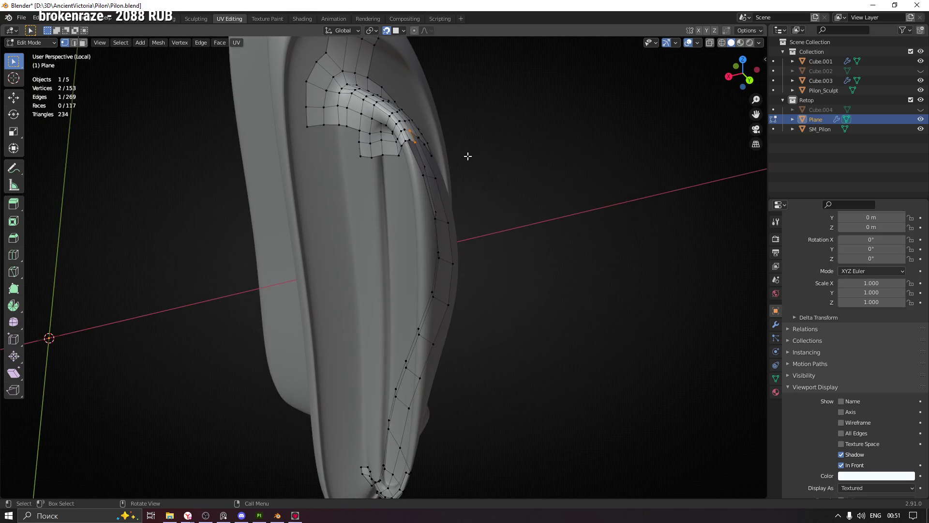
scroll(360, 149, "up", 3)
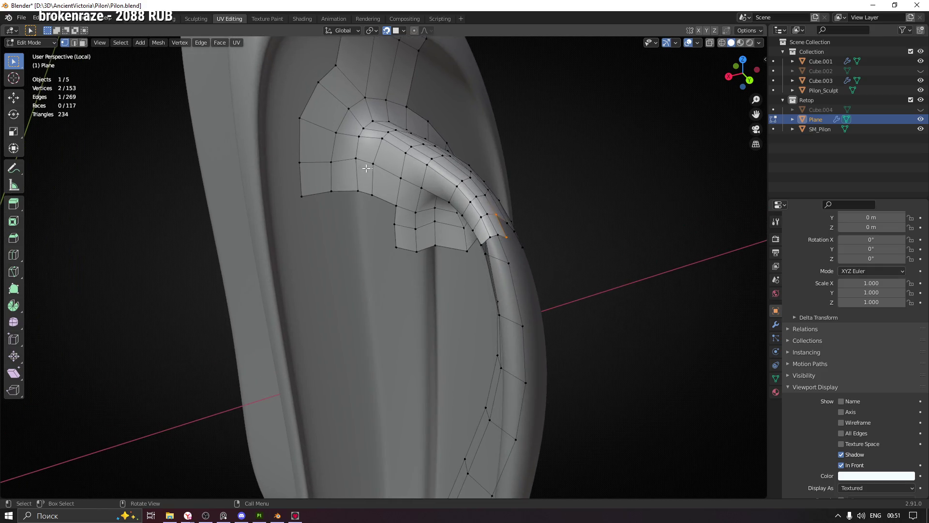
key("2")
left_click(357, 174, "alt")
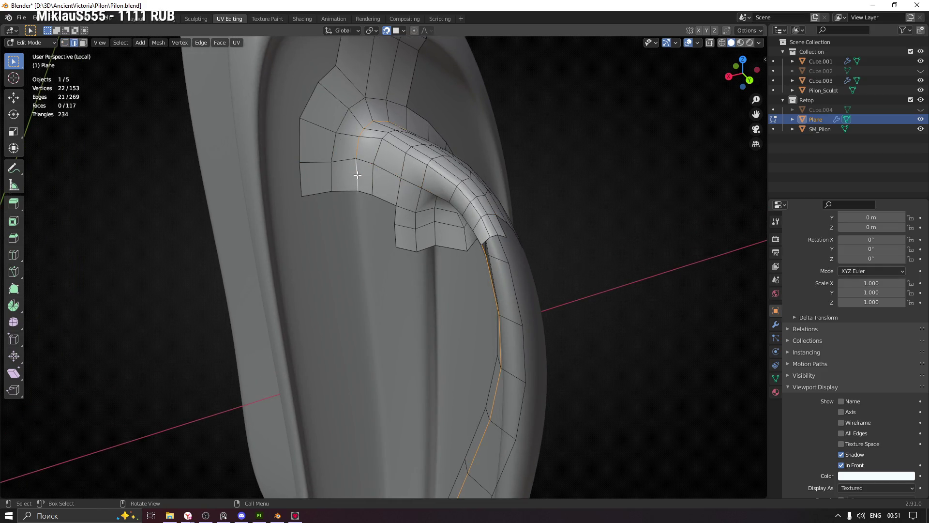
mouse_move(477, 173)
middle_mouse_down()
mouse_move(452, 253)
mouse_move(458, 224)
mouse_move(441, 152)
mouse_move(560, 190)
mouse_move(517, 234)
mouse_move(407, 243)
mouse_move(426, 255)
mouse_move(516, 247)
mouse_move(508, 241)
middle_mouse_up()
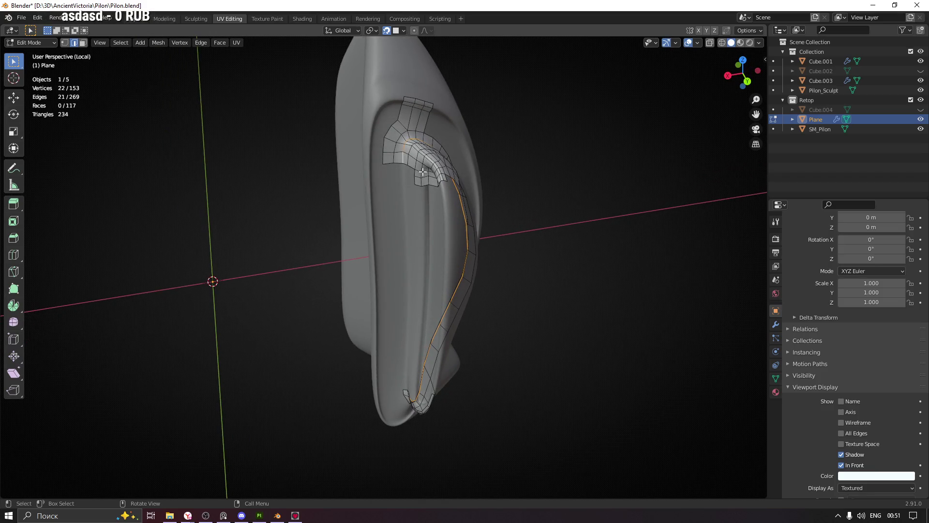
scroll(423, 172, "up", 5)
mouse_move(419, 126)
middle_mouse_down()
mouse_move(385, 135)
mouse_move(441, 117)
mouse_move(321, 128)
mouse_move(430, 213)
mouse_move(438, 172)
mouse_move(447, 216)
mouse_move(535, 217)
mouse_move(513, 199)
mouse_move(491, 227)
mouse_move(475, 222)
mouse_move(442, 242)
mouse_move(463, 315)
mouse_move(437, 178)
middle_mouse_up()
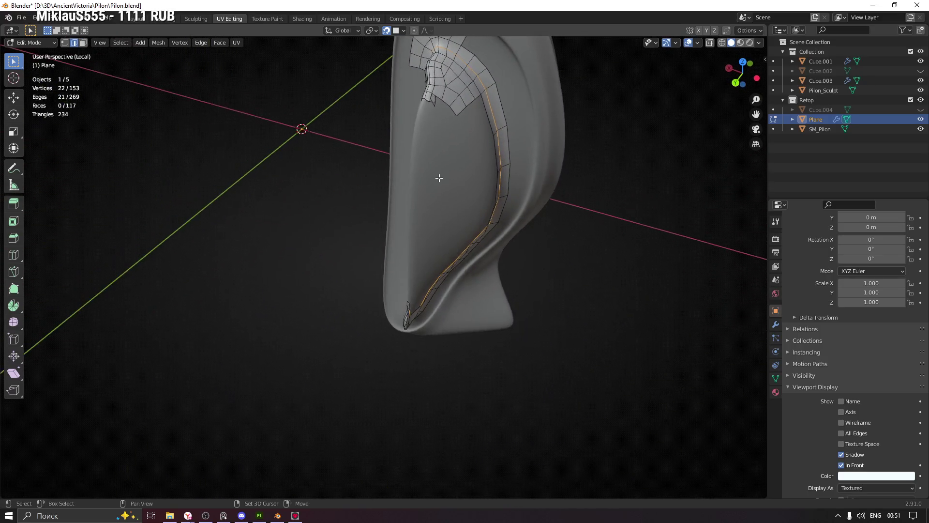
scroll(416, 253, "up", 5)
left_click(369, 197)
mouse_move(370, 198)
middle_mouse_down()
mouse_move(425, 197)
mouse_move(423, 207)
mouse_move(380, 216)
mouse_move(473, 185)
middle_mouse_up()
scroll(365, 179, "up", 2)
mouse_move(348, 176)
middle_mouse_down()
mouse_move(369, 202)
mouse_move(339, 199)
mouse_move(359, 243)
mouse_move(319, 159)
middle_mouse_up()
left_click(347, 178, "shift")
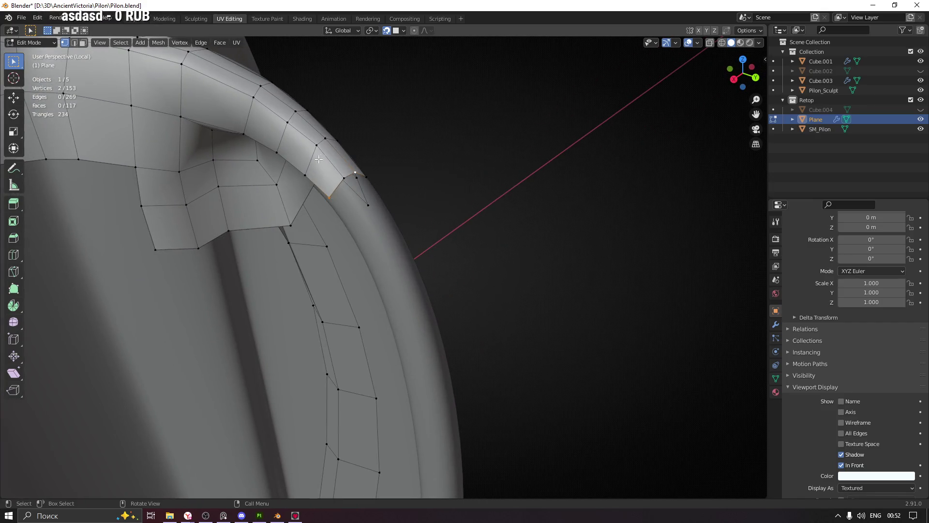
Extrude the strip's end edge along the rim past the upper corner and place its new vertices.
left_click(326, 197, "shift")
mouse_move(326, 197)
middle_mouse_down()
mouse_move(356, 187)
mouse_move(363, 205)
middle_mouse_up()
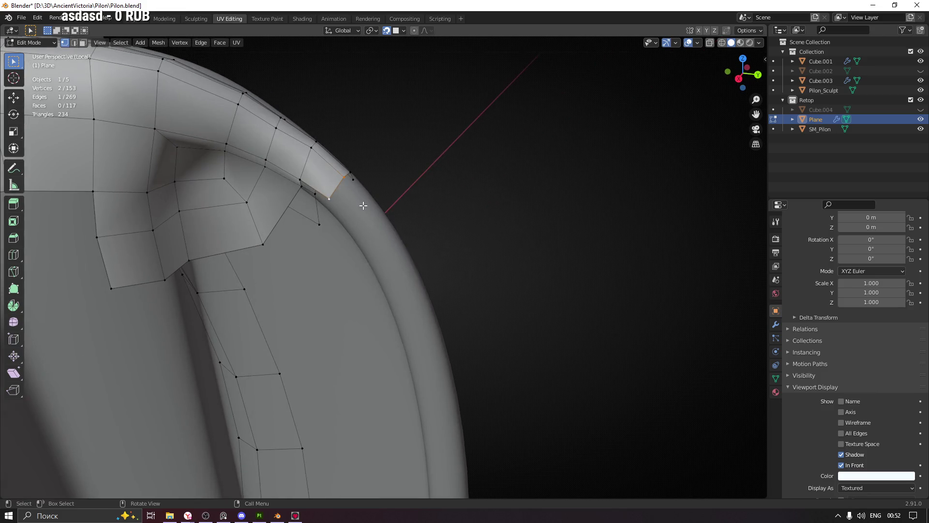
key("e")
left_click(359, 236)
key("g")
left_click(360, 236)
key("g")
left_click(380, 213)
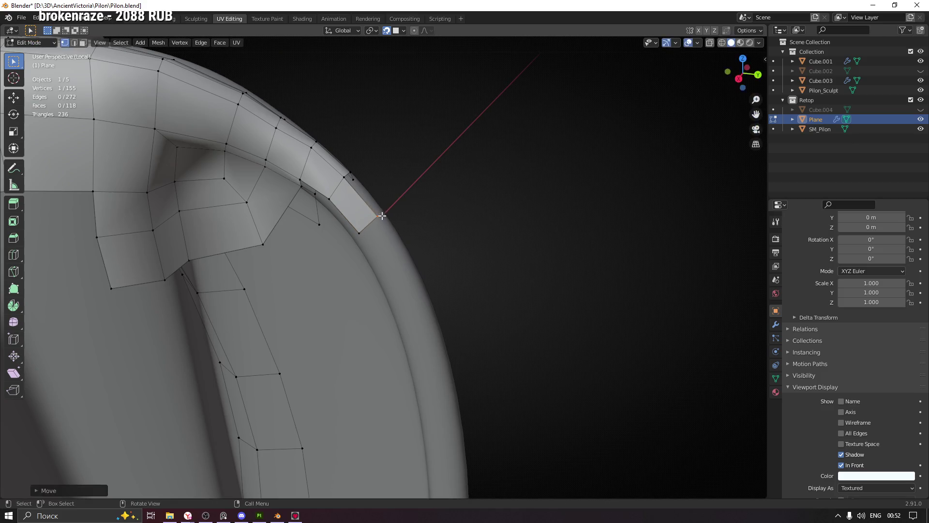
Extrude the lower corner vertex downward and sideways, then fill two new faces beside the edge.
middle_click_drag(380, 213, 365, 172)
left_click(377, 215)
key("e")
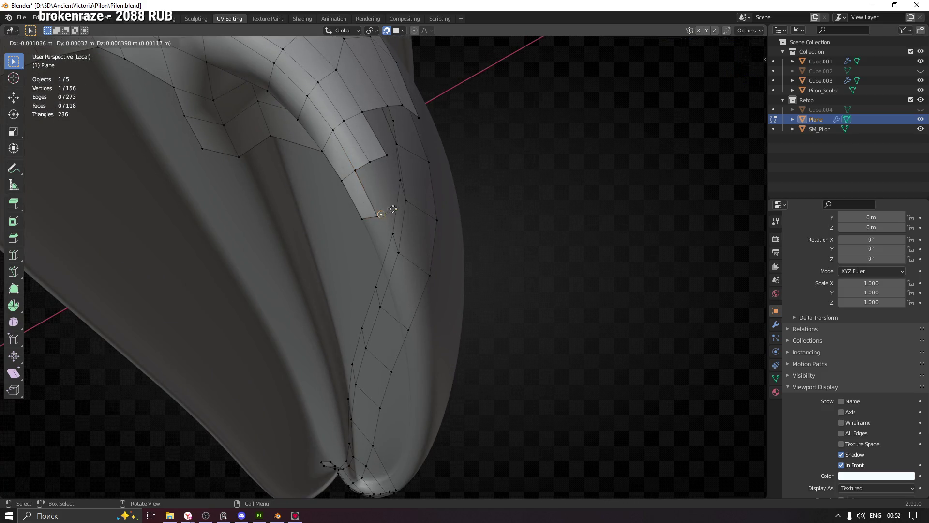
left_click(389, 209)
middle_click_drag(426, 197, 398, 208)
key("g")
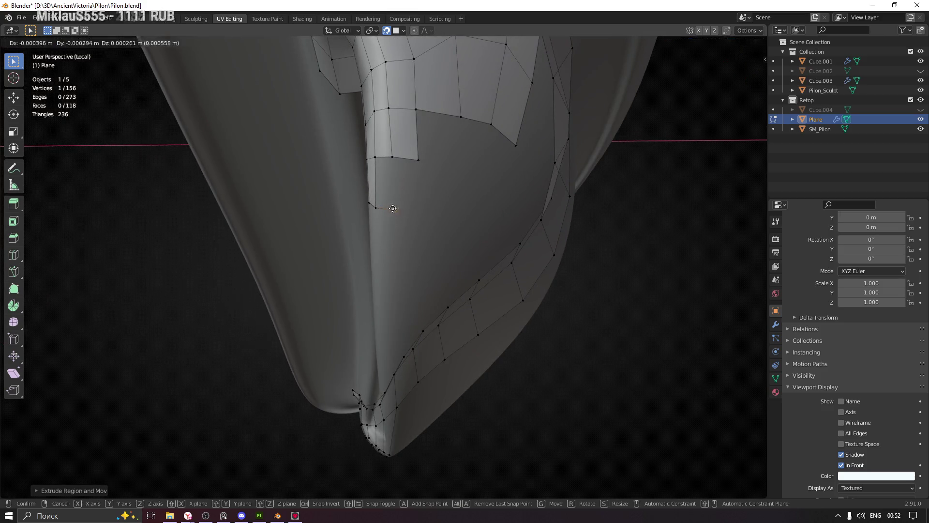
left_click(395, 206)
key("e")
left_click(422, 211)
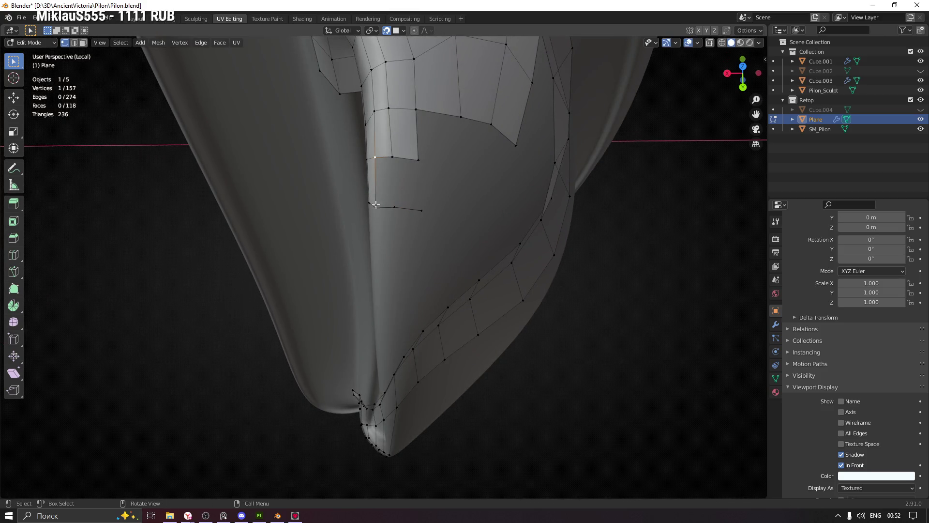
key("f")
key("f")
Move the new faces' lower vertices onto the rim, then make Cube.001 active.
left_click(419, 157)
middle_click_drag(419, 157, 419, 155)
key("g")
left_click(419, 156)
left_click_drag(419, 222, 419, 222)
key("g")
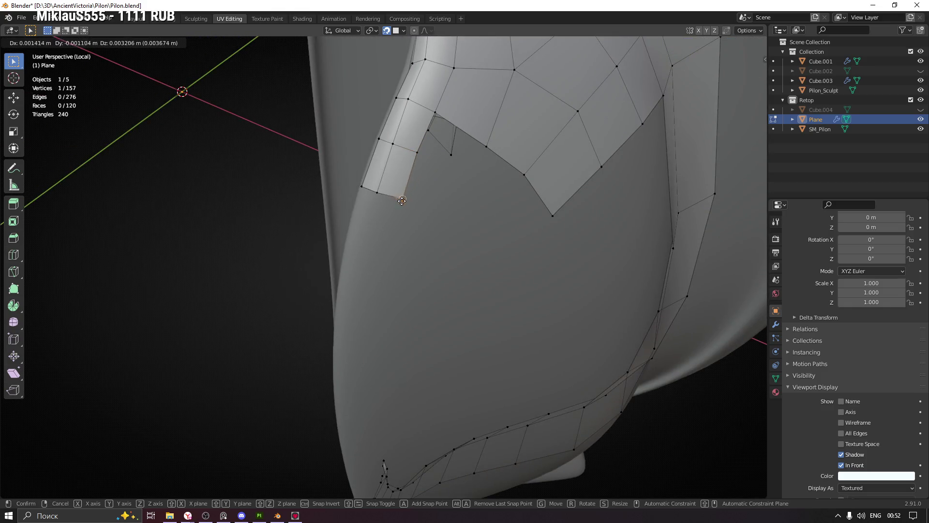
left_click(403, 199)
mouse_move(403, 199)
middle_mouse_down()
mouse_move(442, 205)
mouse_move(516, 150)
mouse_move(477, 173)
middle_mouse_up()
mouse_move(393, 247)
middle_mouse_down("shift")
mouse_move(405, 220)
mouse_move(342, 241)
mouse_move(363, 228)
middle_mouse_up("shift")
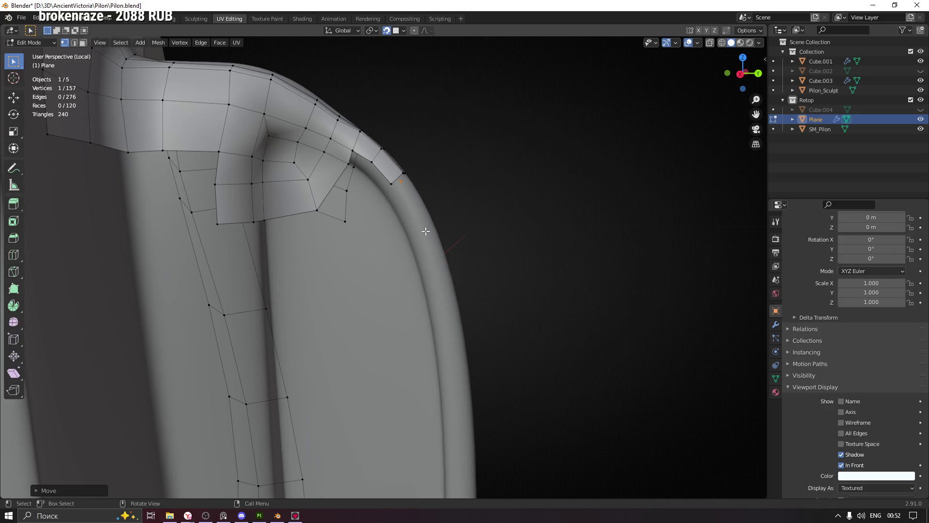
mouse_move(412, 286)
middle_mouse_down()
mouse_move(439, 267)
mouse_move(321, 264)
mouse_move(407, 240)
mouse_move(358, 226)
mouse_move(373, 217)
mouse_move(350, 238)
middle_mouse_up()
key("g")
left_click(368, 231)
left_click(352, 241, "ctrl")
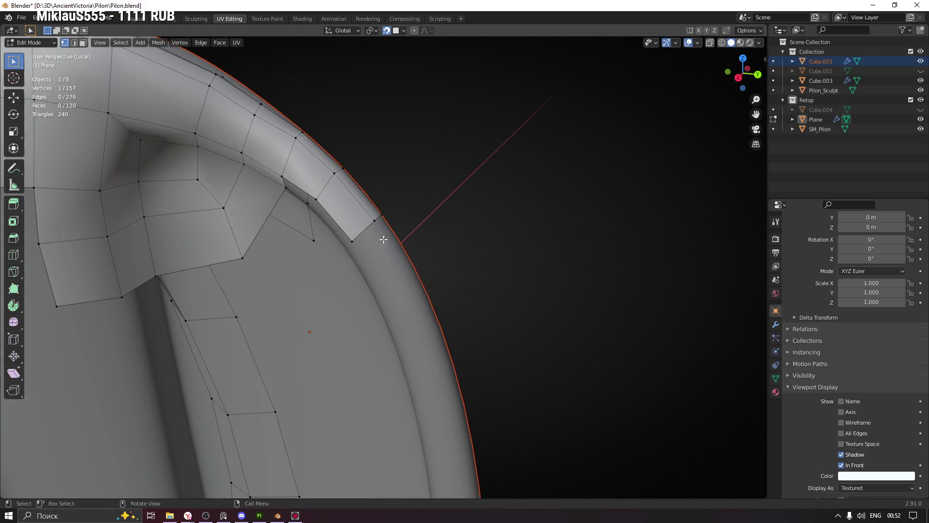
Make Plane active again and extrude the strip's end edge further around the rim corner.
left_click(410, 246)
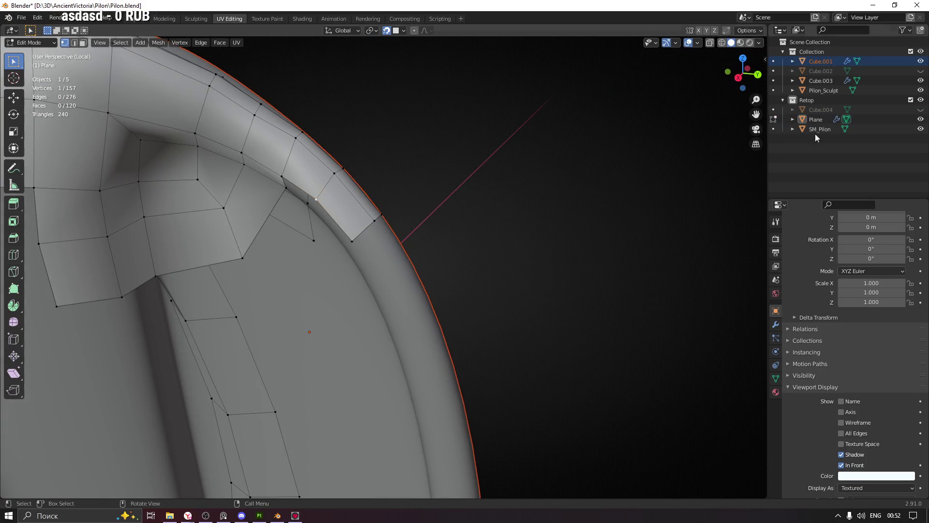
left_click(816, 119)
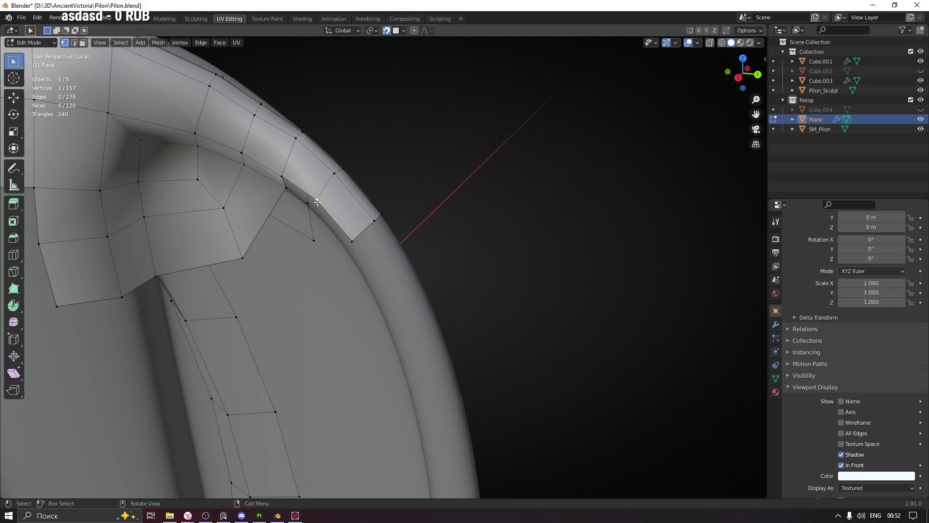
mouse_move(433, 222)
middle_mouse_down()
mouse_move(387, 270)
mouse_move(388, 222)
middle_mouse_up()
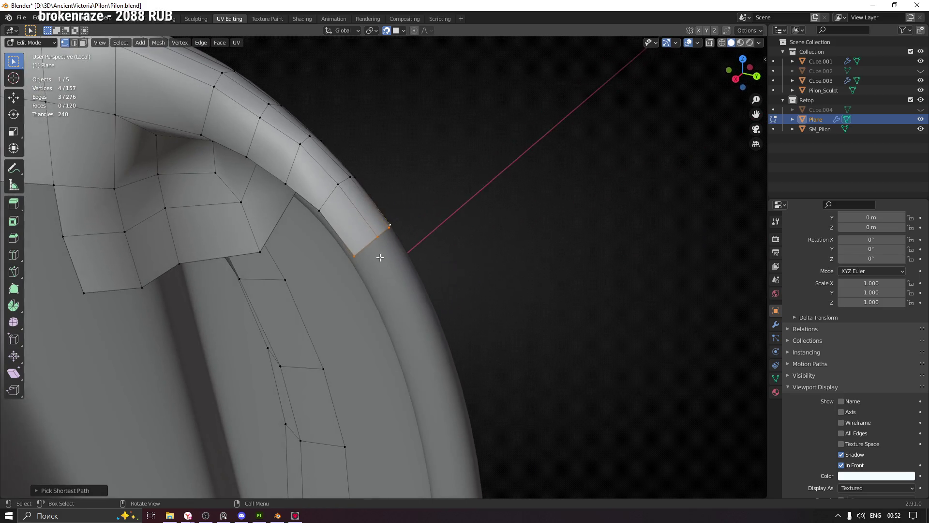
key("e")
left_click(397, 277)
mouse_move(405, 259)
middle_mouse_down()
mouse_move(384, 296)
mouse_move(436, 269)
mouse_move(398, 275)
mouse_move(387, 291)
middle_mouse_up()
key("g")
left_click(398, 274)
Fit both corner vertices at the strip end onto the rim surface.
left_click(387, 292)
key("g")
left_click(386, 292)
key("g")
left_click(384, 293)
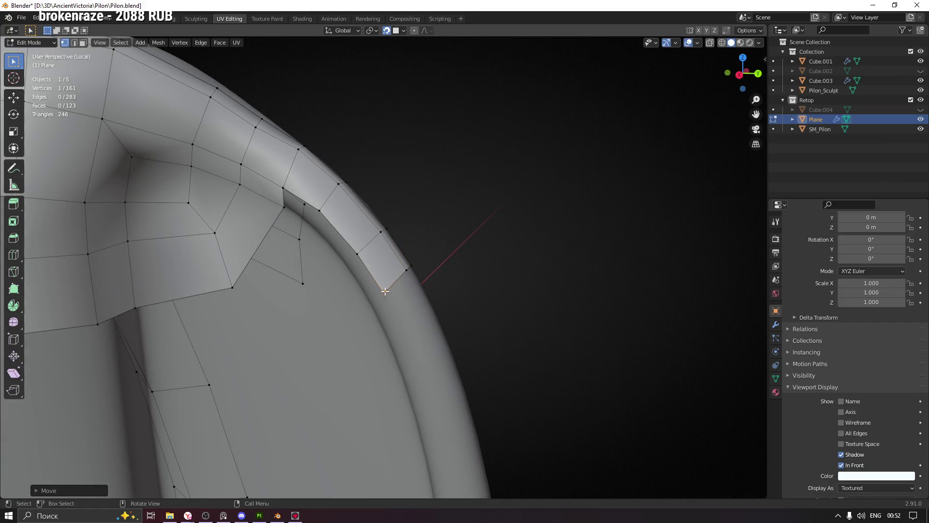
left_click(406, 272)
key("g")
left_click(406, 271)
mouse_move(406, 272)
middle_mouse_down()
mouse_move(363, 307)
mouse_move(430, 272)
middle_mouse_up()
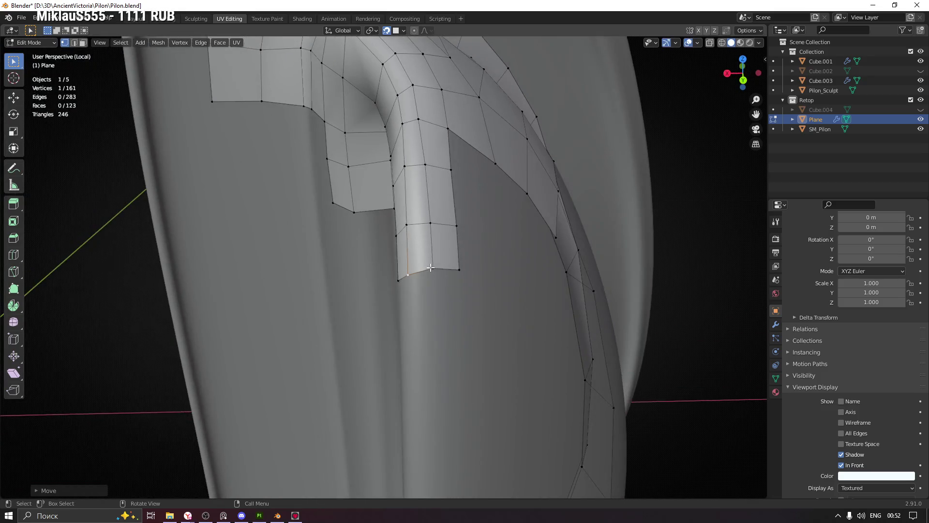
key("g")
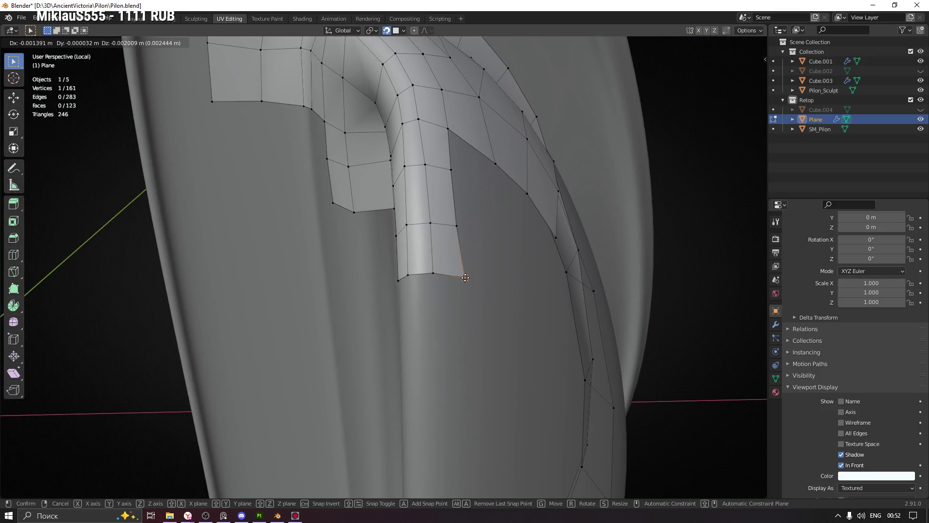
left_click(459, 275)
mouse_move(460, 276)
middle_mouse_down()
mouse_move(419, 300)
mouse_move(442, 296)
middle_mouse_up()
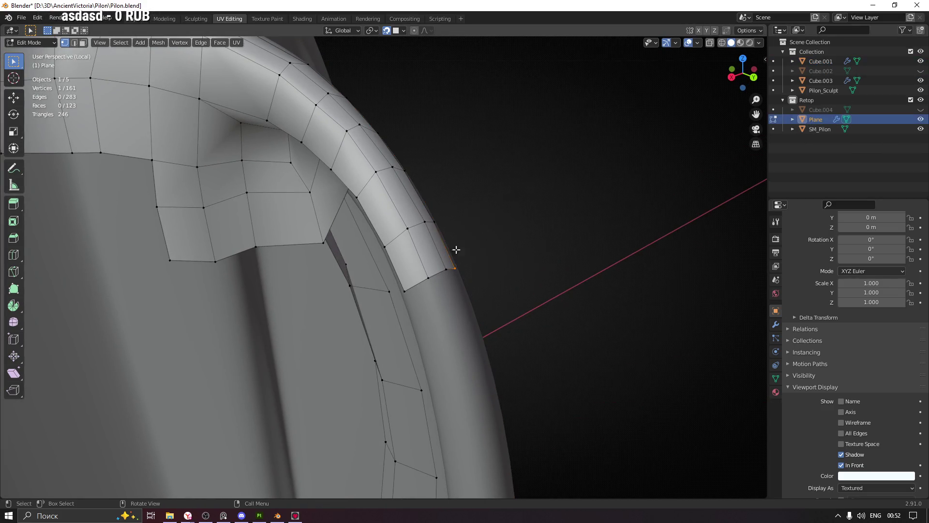
left_click(474, 275)
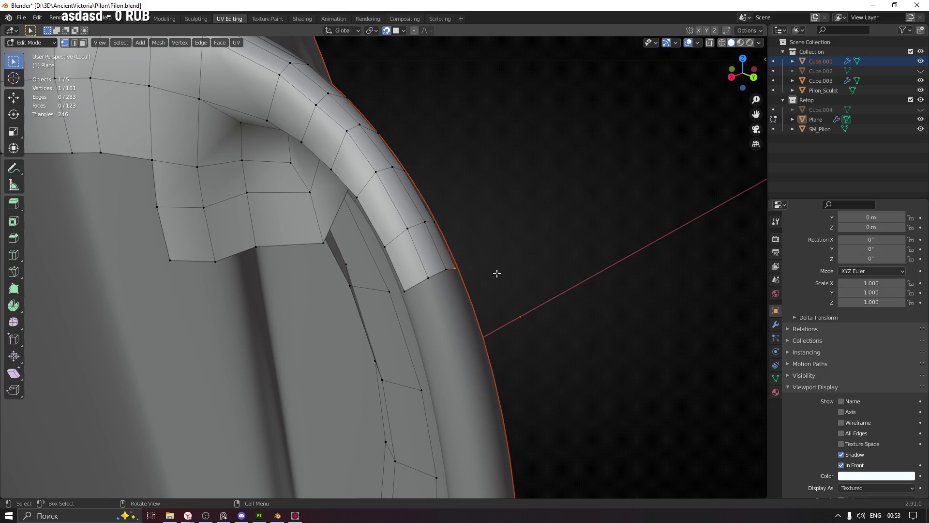
middle_click_drag(473, 289, 470, 286)
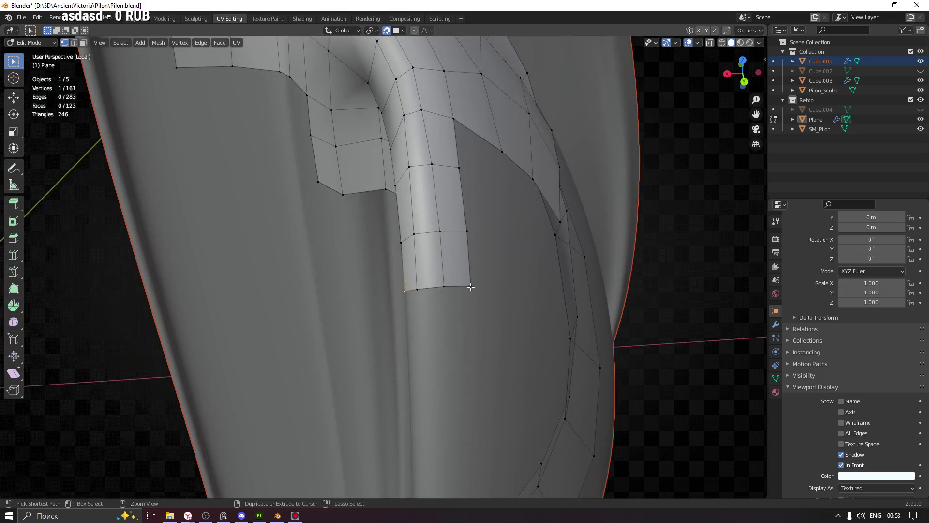
mouse_move(459, 321)
middle_mouse_down()
mouse_move(445, 263)
mouse_move(485, 267)
middle_mouse_up()
Extrude the end edge further down the rim's outer edge and position its new vertices.
key("e")
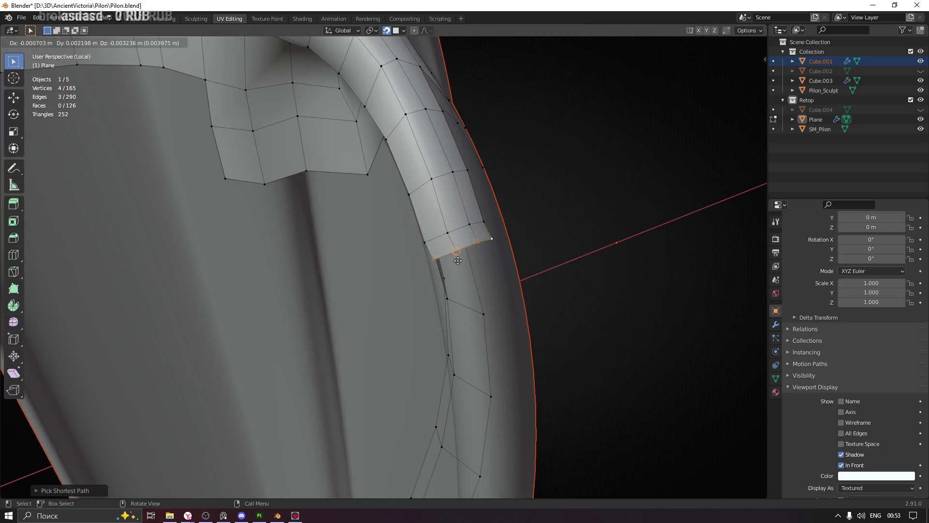
left_click(463, 307)
mouse_move(449, 328)
middle_mouse_down()
mouse_move(437, 310)
mouse_move(467, 310)
mouse_move(466, 296)
mouse_move(475, 314)
middle_mouse_up()
key("g")
left_click(435, 325)
key("g")
left_click(436, 313)
key("g")
left_click(466, 297)
key("g")
left_click(487, 290)
Snap the bottom-corner vertex and the vertex above it onto the rim.
left_click(519, 294)
key("g")
left_click(522, 298)
left_click(528, 233)
key("g")
left_click(532, 233)
mouse_move(533, 234)
middle_mouse_down()
mouse_move(576, 261)
mouse_move(570, 357)
mouse_move(479, 325)
mouse_move(400, 275)
mouse_move(375, 282)
mouse_move(430, 279)
middle_mouse_up()
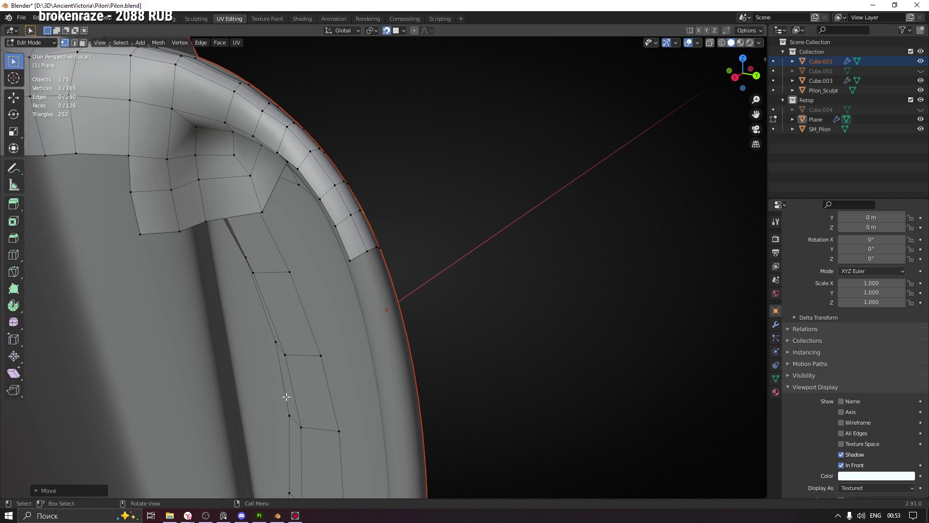
Select the path of vertices across the strip end.
middle_click_drag(233, 158, 260, 183)
left_click(387, 244, "shift")
mouse_move(387, 244)
middle_mouse_down()
mouse_move(356, 286)
mouse_move(394, 273)
mouse_move(351, 281)
middle_mouse_up()
mouse_move(408, 272)
middle_mouse_down()
mouse_move(406, 254)
mouse_move(418, 249)
mouse_move(421, 272)
mouse_move(429, 266)
mouse_move(400, 263)
mouse_move(409, 263)
middle_mouse_up()
left_click(420, 239, "ctrl")
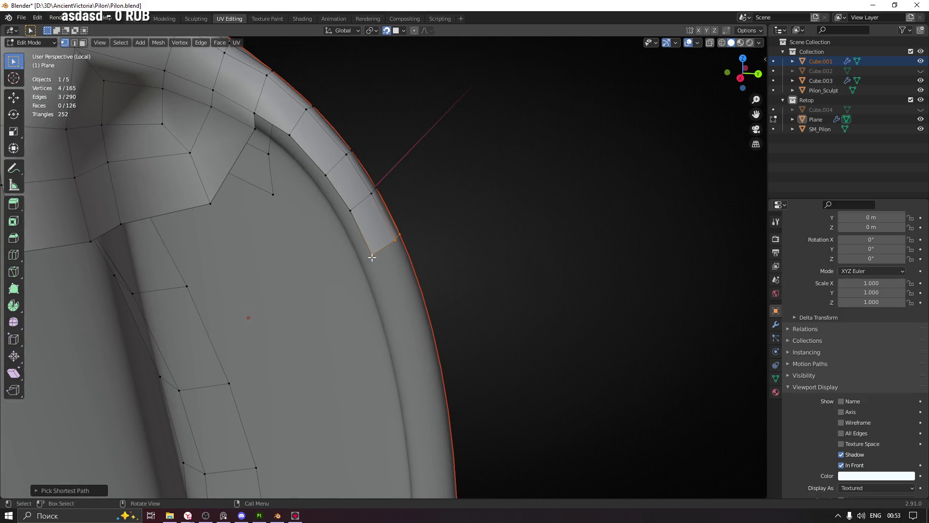
mouse_move(392, 303)
middle_mouse_down()
mouse_move(395, 190)
mouse_move(386, 193)
mouse_move(431, 218)
middle_mouse_up()
Extrude a run of single vertices down the upper stretch of the rim's outer edge.
key("e")
left_click(404, 226)
key("e")
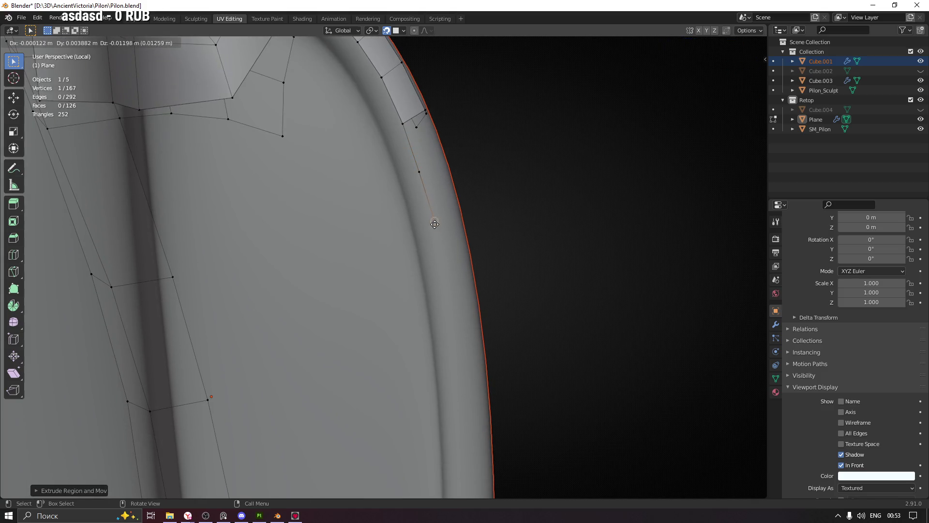
left_click(434, 231)
left_click(442, 284)
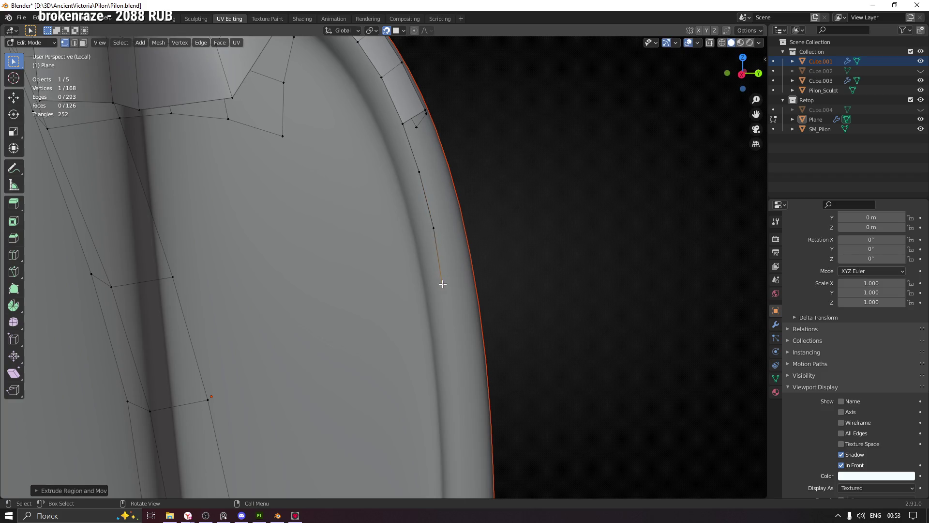
middle_click_drag(442, 284, 470, 220, "shift")
key("e")
left_click(468, 253)
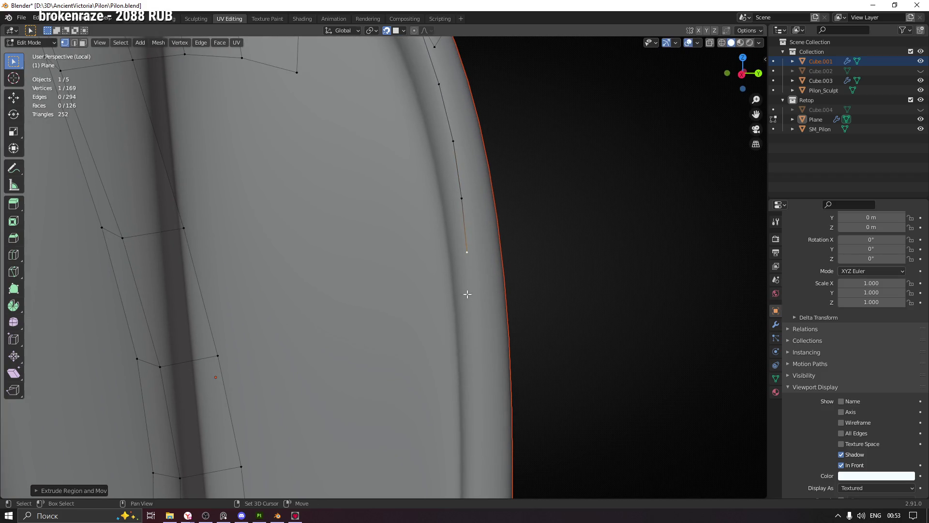
middle_click_drag(468, 253, 483, 210, "shift")
key("e")
left_click(487, 231)
mouse_move(491, 269)
middle_mouse_down("shift")
mouse_move(493, 187)
mouse_move(508, 179)
mouse_move(512, 191)
mouse_move(523, 139)
middle_mouse_up("shift")
key("e")
left_click(497, 195)
key("e")
left_click(504, 187)
key("e")
left_click(512, 173)
key("e")
left_click(518, 157)
key("e")
left_click(522, 149)
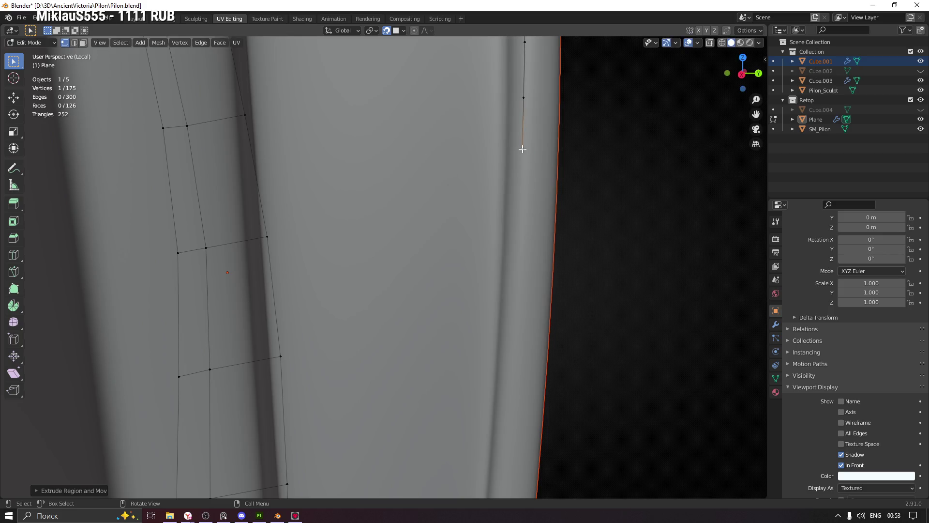
key("e")
left_click(520, 207)
key("e")
right_click(517, 265)
Continue the vertex chain further down the rim edge to its lower end.
middle_click_drag(516, 297, 544, 166, "shift")
key("e")
left_click(528, 222)
key("e")
left_click(526, 210)
key("e")
left_click(526, 204)
key("e")
left_click(531, 192)
key("e")
left_click(540, 184)
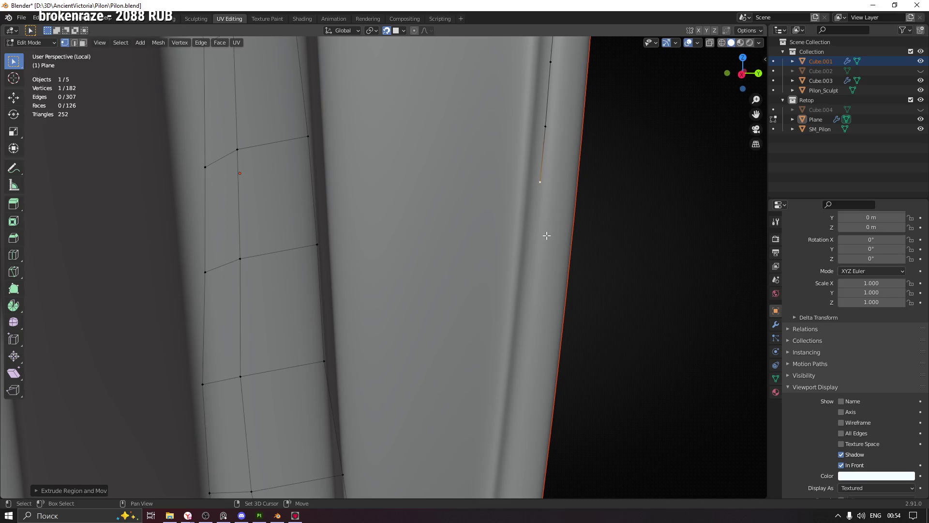
middle_click_drag(546, 234, 550, 129, "shift")
key("e")
left_click(545, 150)
mouse_move(545, 160)
middle_mouse_down("shift")
mouse_move(570, 166)
mouse_move(557, 142)
middle_mouse_up("shift")
key("e")
left_click(550, 163)
key("e")
left_click(542, 231)
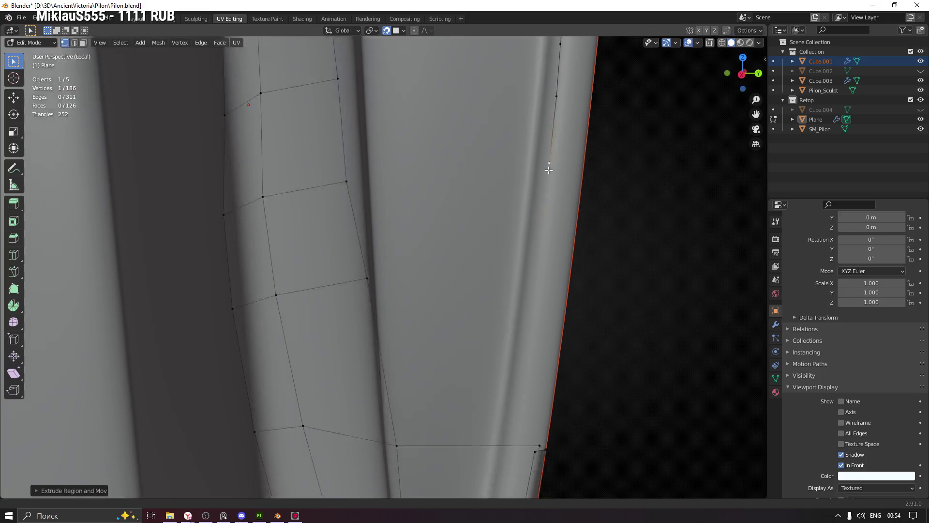
middle_click_drag(542, 232, 549, 162, "shift")
key("e")
left_click(541, 185)
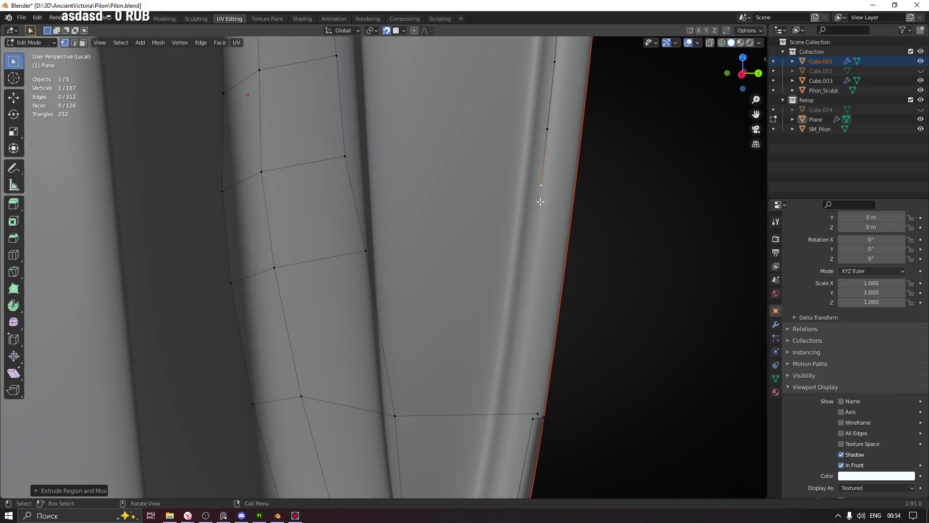
key("e")
left_click(535, 247)
key("e")
left_click(526, 311)
key("e")
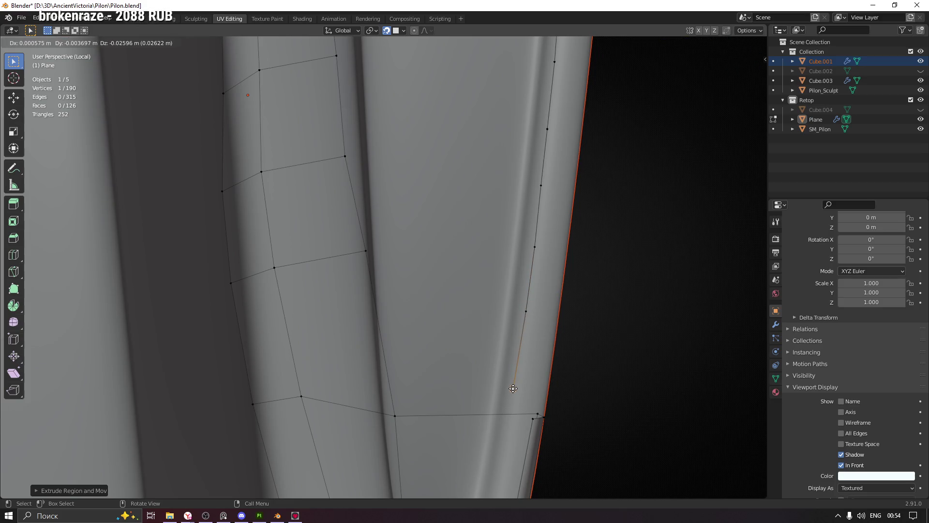
left_click(513, 388)
Realign the end vertex and extrude two new vertices back up the rim.
mouse_move(513, 388)
middle_mouse_down()
mouse_move(535, 315)
mouse_move(498, 326)
mouse_move(583, 339)
mouse_move(573, 317)
mouse_move(557, 348)
middle_mouse_up()
key("g")
left_click(525, 386)
key("e")
left_click(530, 311)
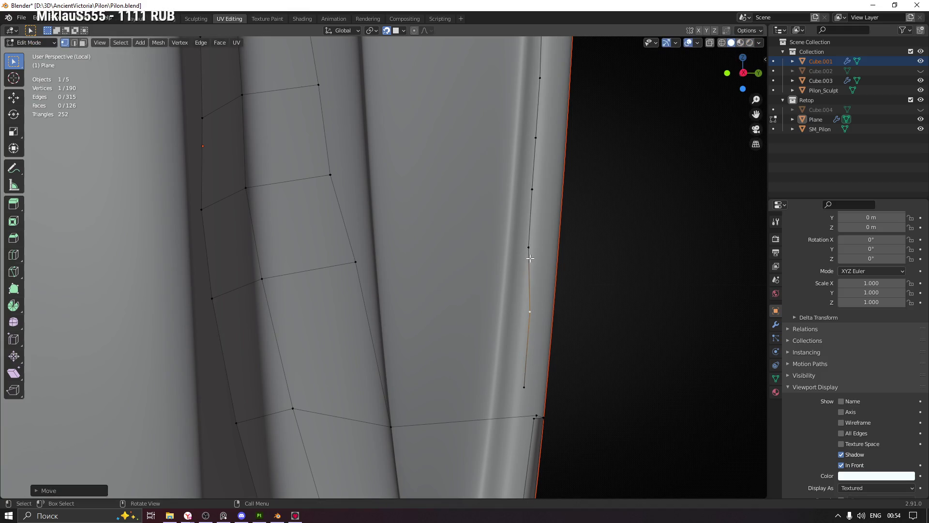
key("e")
left_click(529, 246)
Move vertices higher on the chain so they line up along the rim.
mouse_move(530, 247)
middle_mouse_down()
mouse_move(530, 187)
mouse_move(535, 253)
mouse_move(537, 208)
middle_mouse_up()
key("g")
left_click(538, 252)
key("g")
left_click(540, 205)
key("g")
right_click(537, 145)
left_click(537, 101)
key("g")
left_click(542, 101)
mouse_move(543, 102)
middle_mouse_down()
mouse_move(556, 137)
mouse_move(540, 255)
middle_mouse_up()
Reposition the top chain vertex onto the rim line.
left_click(524, 219)
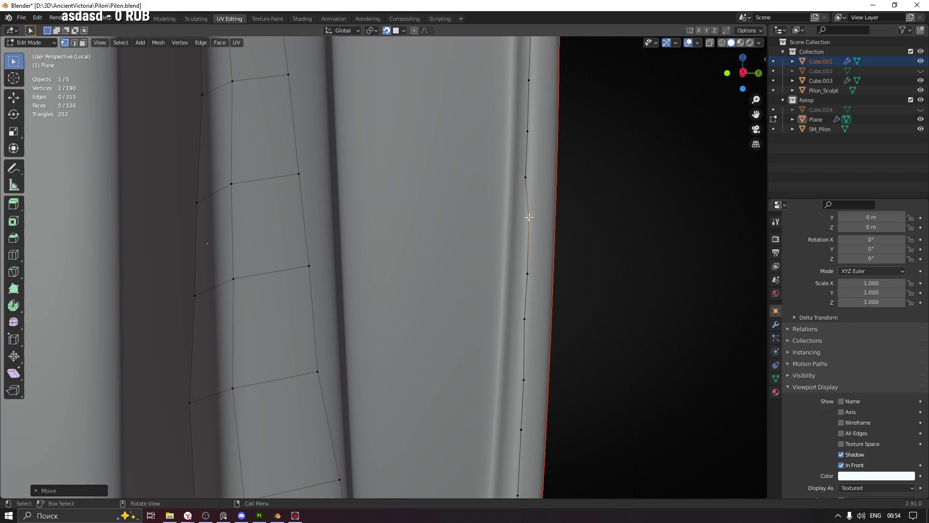
key("g")
right_click(526, 177)
left_click(528, 131)
key("g")
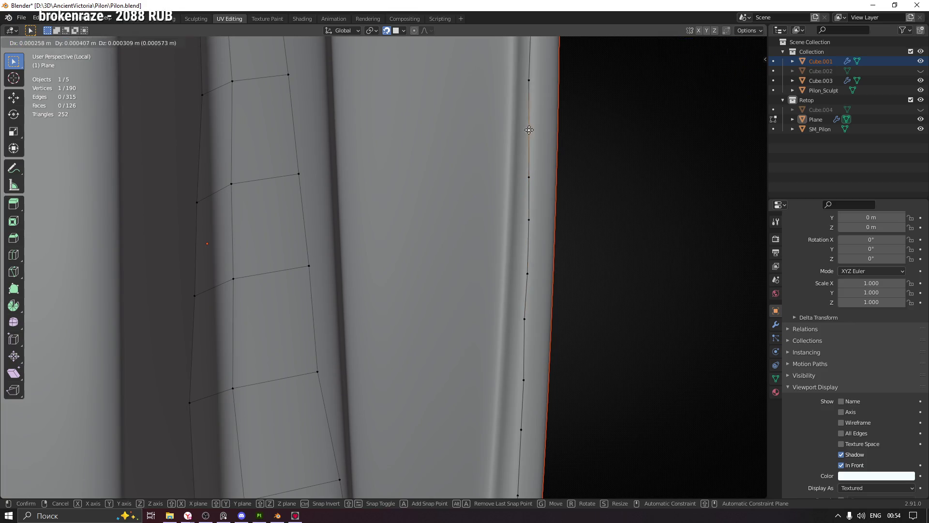
left_click(532, 129)
mouse_move(532, 129)
middle_mouse_down()
mouse_move(543, 191)
mouse_move(522, 201)
middle_mouse_up()
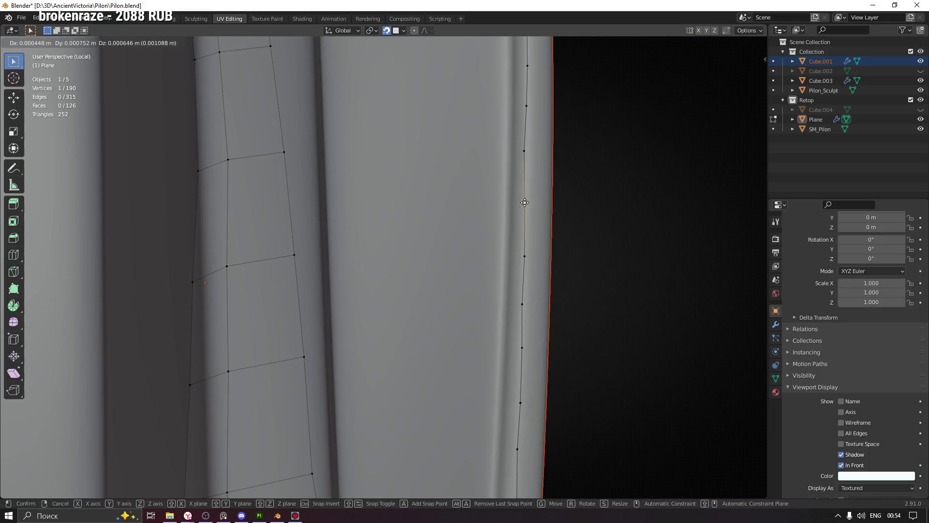
Nudge the next chain vertices into an even line along the rim.
left_click(525, 257)
key("g")
left_click(526, 285)
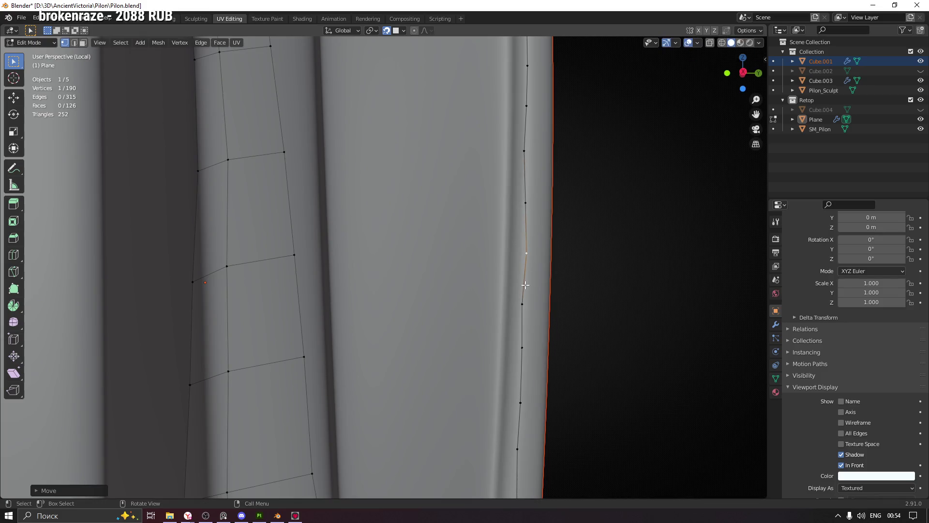
key("g")
left_click(523, 303)
mouse_move(523, 303)
middle_mouse_down()
mouse_move(544, 232)
mouse_move(531, 206)
mouse_move(525, 252)
mouse_move(540, 234)
mouse_move(512, 271)
middle_mouse_up()
left_click(501, 246)
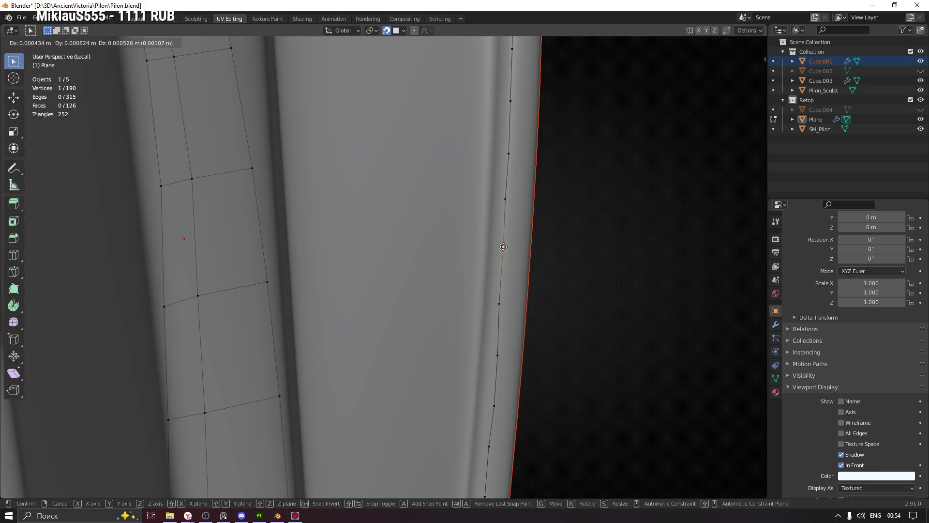
key("g")
left_click(506, 197)
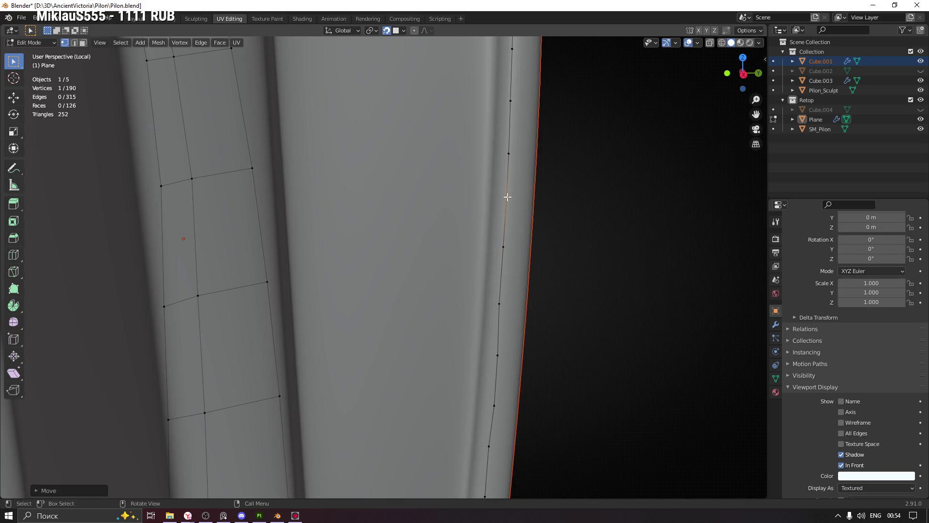
Start a second vertex chain from the inner strip's end vertex down the inner rim.
scroll(527, 309, "down", 3)
mouse_move(527, 309)
middle_mouse_down()
mouse_move(537, 205)
mouse_move(507, 193)
mouse_move(537, 158)
mouse_move(514, 263)
mouse_move(436, 261)
mouse_move(484, 276)
mouse_move(479, 246)
mouse_move(472, 253)
mouse_move(491, 250)
mouse_move(473, 254)
middle_mouse_up()
left_click(462, 234)
key("e")
left_click(469, 255)
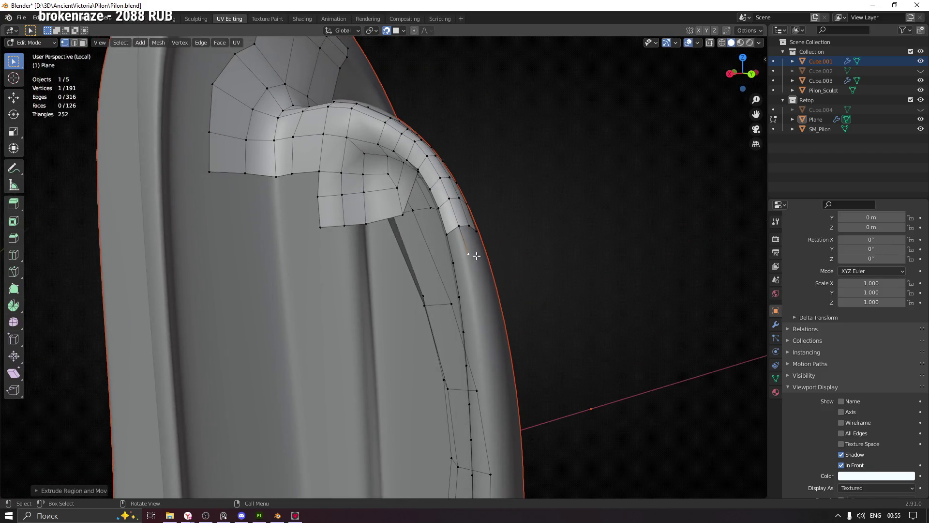
key("g")
left_click(466, 255)
key("e")
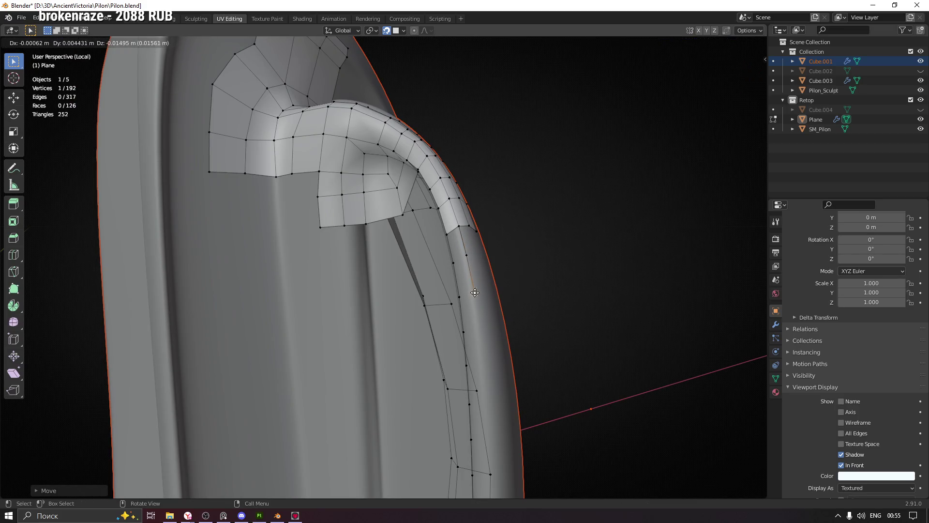
left_click(477, 291)
mouse_move(477, 308)
middle_mouse_down()
mouse_move(490, 317)
mouse_move(458, 305)
mouse_move(438, 311)
mouse_move(487, 292)
mouse_move(481, 242)
mouse_move(468, 231)
middle_mouse_up()
key("g")
left_click(473, 292)
key("g")
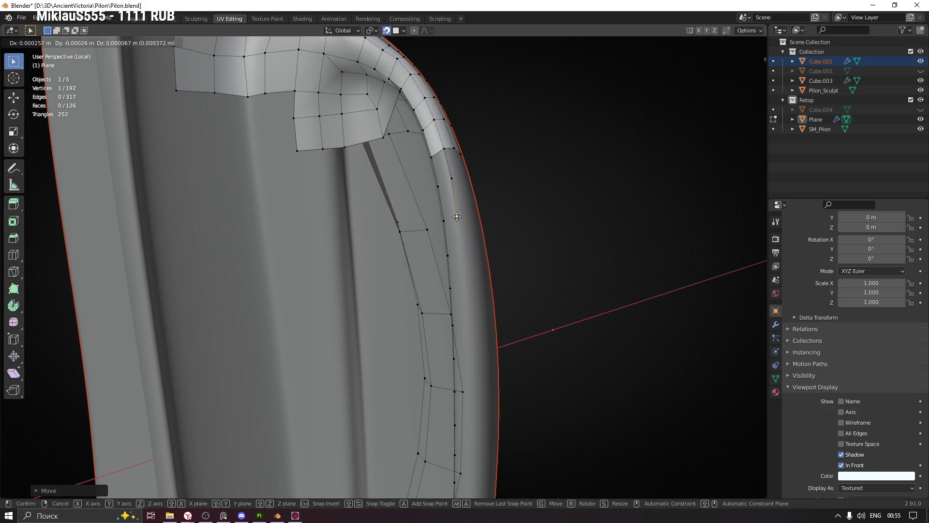
left_click(458, 216)
right_click(463, 253, "ctrl")
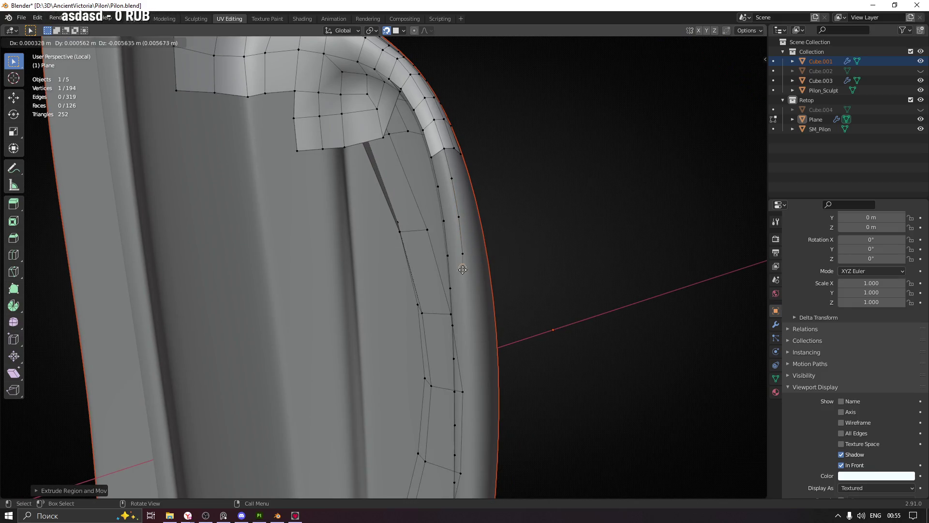
Add another vertex lower on the chain and settle it on the rim.
left_click(465, 289)
right_click(465, 327, "ctrl")
mouse_move(468, 326)
middle_mouse_down()
mouse_move(503, 315)
mouse_move(489, 298)
mouse_move(498, 312)
mouse_move(463, 164)
mouse_move(452, 166)
mouse_move(474, 189)
mouse_move(441, 239)
middle_mouse_up()
key("g")
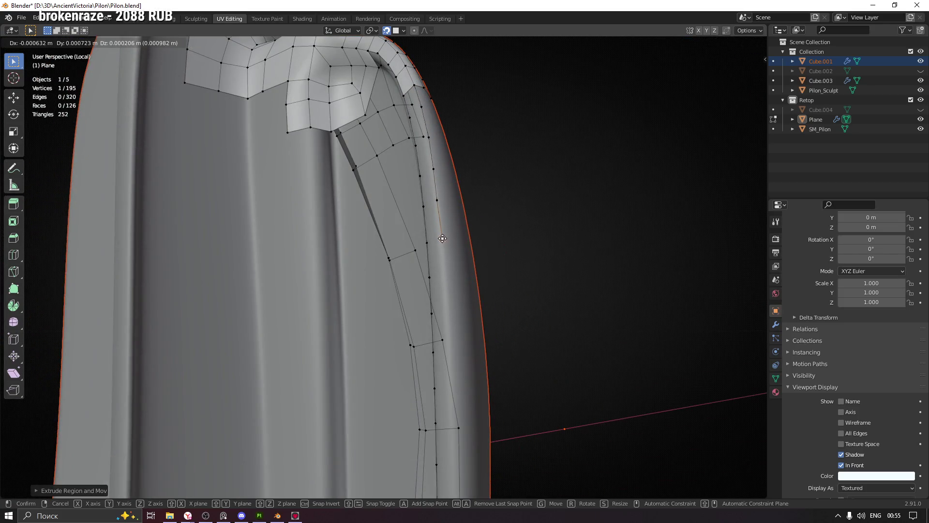
left_click(442, 238)
Switch the viewport lighting to a different studio light.
left_click(759, 42)
left_click(749, 113)
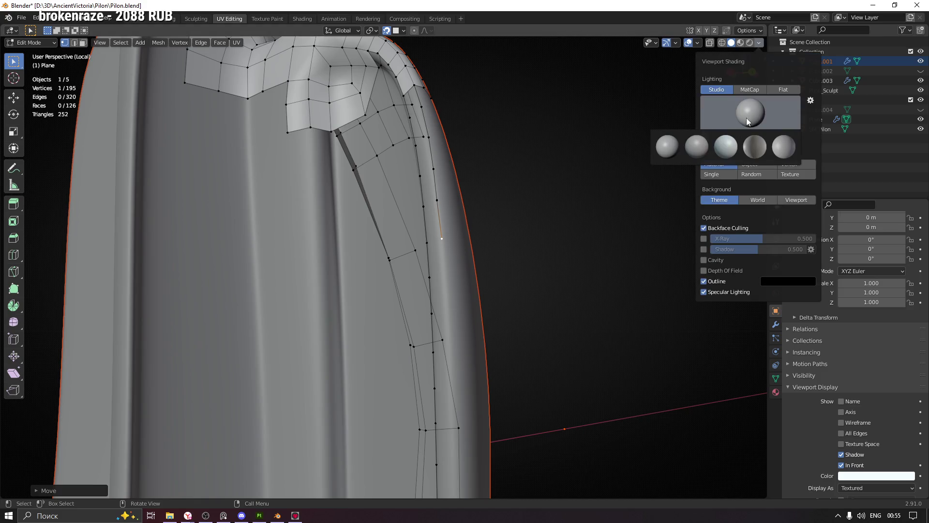
left_click(731, 147)
Reposition the chain's end vertex and extrude new vertices down the rim.
mouse_move(479, 179)
middle_mouse_down()
mouse_move(508, 150)
mouse_move(438, 240)
middle_mouse_up()
key("g")
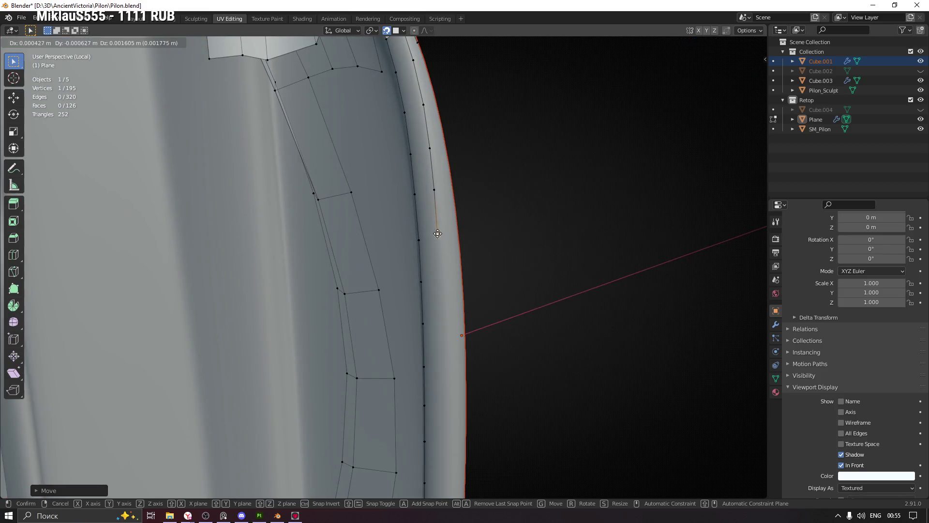
left_click(441, 234)
key("e")
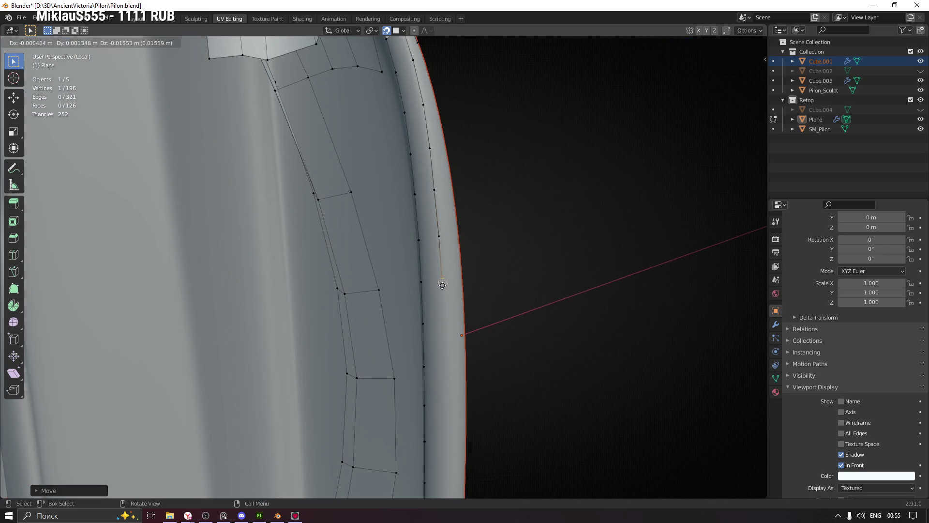
left_click(443, 280)
middle_click_drag(443, 280, 469, 235)
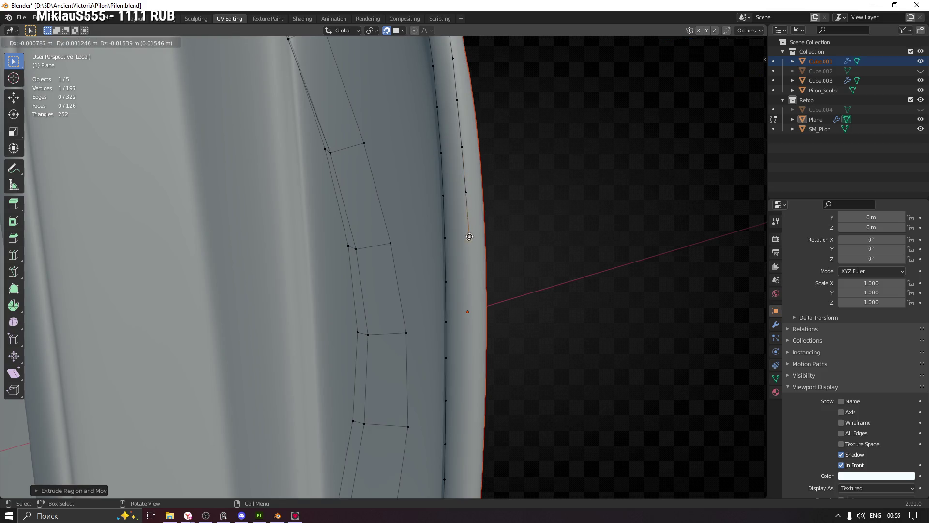
key("e")
left_click(469, 280)
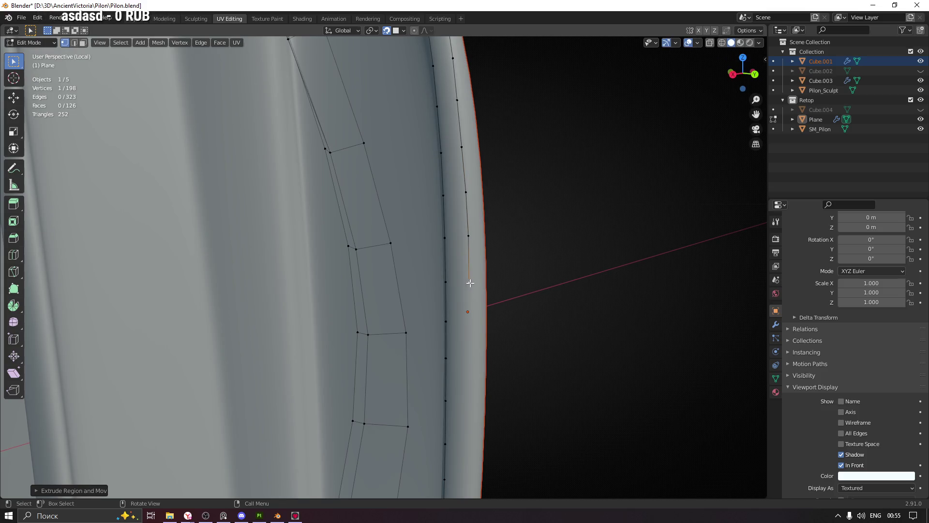
mouse_move(495, 306)
middle_mouse_down()
mouse_move(472, 228)
mouse_move(485, 241)
middle_mouse_up()
key("e")
left_click(466, 238)
Extend the chain further down the rim and snap its last vertex onto the edge.
key("e")
left_click(468, 279)
key("e")
left_click(470, 322)
middle_click_drag(470, 323, 489, 203)
key("e")
left_click(487, 246)
key("e")
left_click(491, 219)
key("e")
left_click(490, 267)
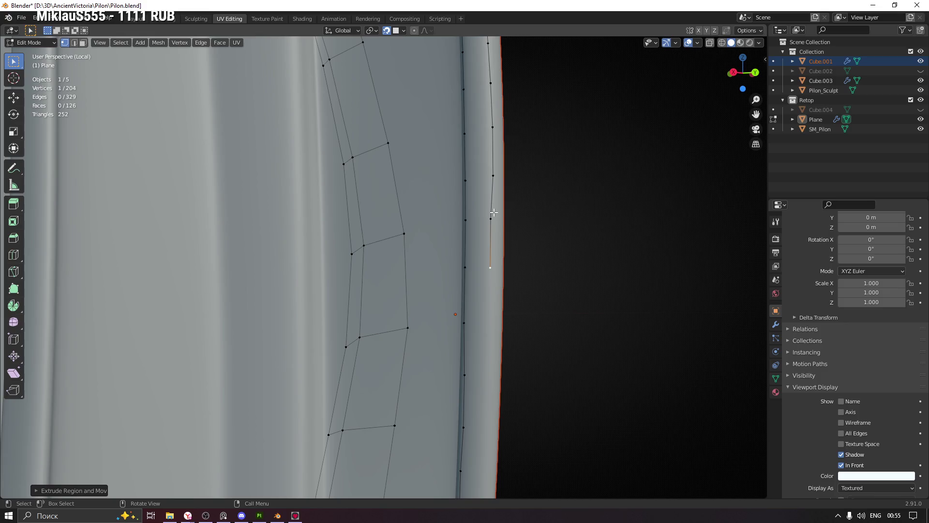
key("g")
left_click(493, 177)
scroll(495, 127, "down", 10)
mouse_move(503, 193)
middle_mouse_down()
mouse_move(519, 257)
mouse_move(544, 274)
middle_mouse_up()
scroll(544, 275, "up", 4)
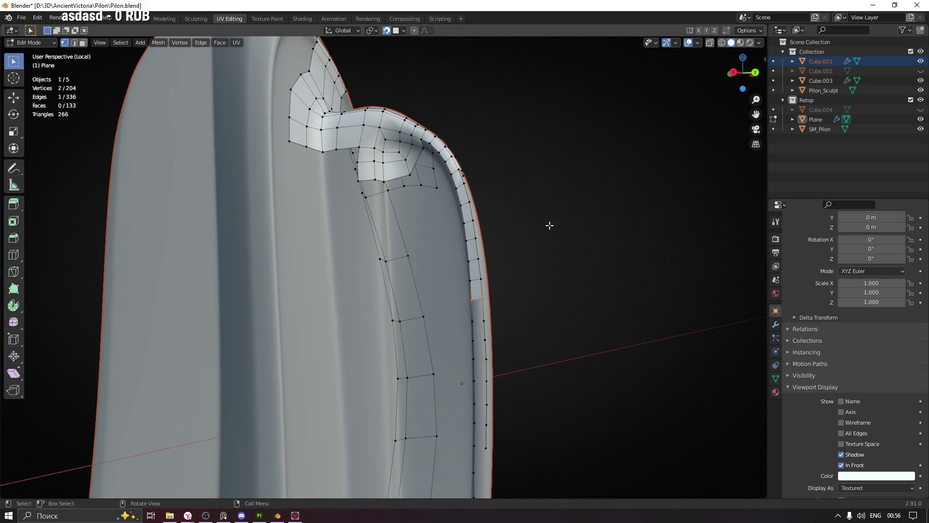
Select the chain-end vertex and extrude four snapped vertices down the rim.
mouse_move(513, 292)
middle_mouse_down()
mouse_move(576, 315)
mouse_move(539, 297)
mouse_move(469, 307)
mouse_move(513, 308)
mouse_move(535, 322)
mouse_move(507, 181)
mouse_move(475, 286)
middle_mouse_up()
scroll(465, 252, "up", 3)
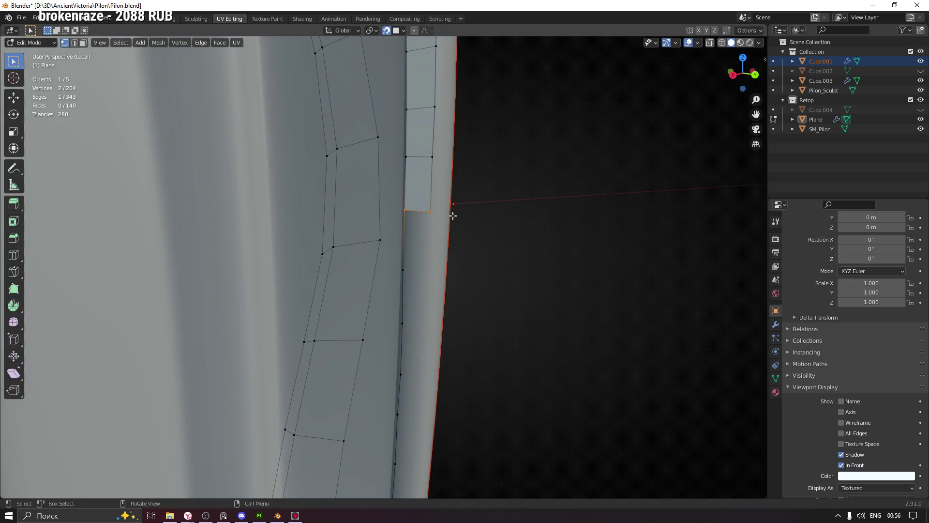
left_click(427, 213)
mouse_move(428, 213)
middle_mouse_down()
mouse_move(442, 227)
mouse_move(481, 209)
mouse_move(475, 161)
middle_mouse_up()
key("e")
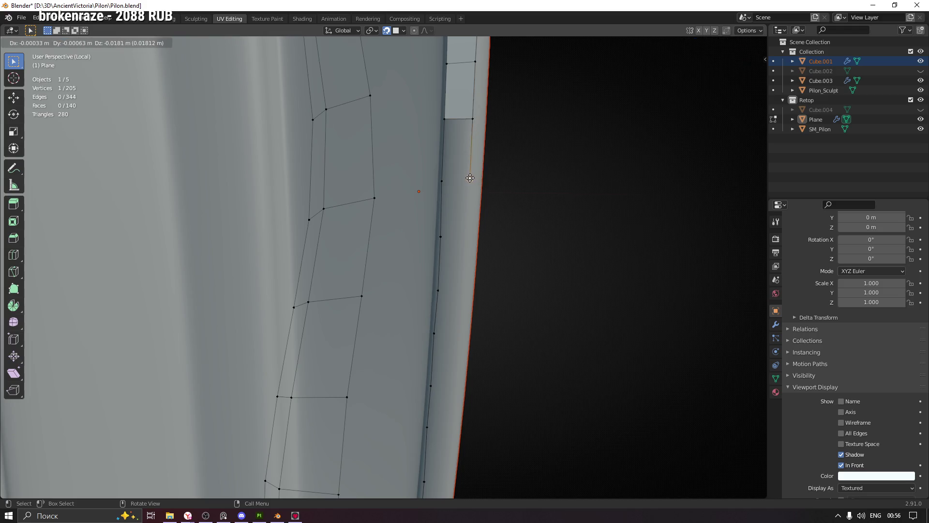
left_click(472, 181)
key("e")
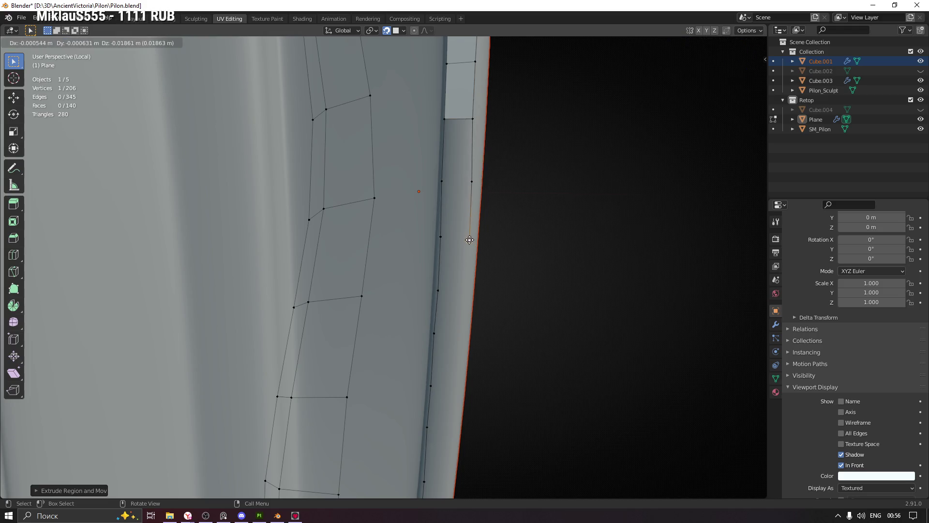
left_click(470, 237)
key("e")
left_click(467, 292)
key("e")
left_click(463, 336)
Extend the vertex chain further down the rim, cancelling two stray extrusions.
middle_click_drag(463, 336, 473, 279, "shift")
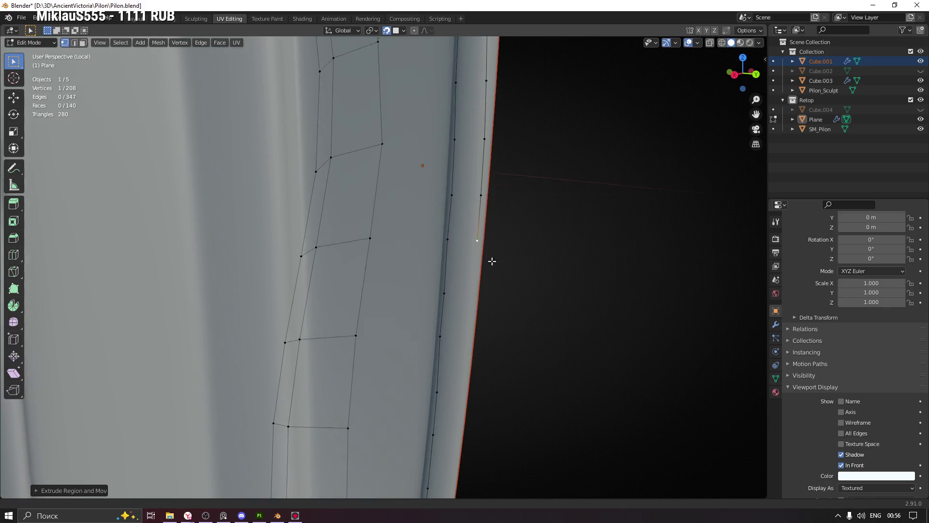
key("e")
left_click(474, 276)
key("e")
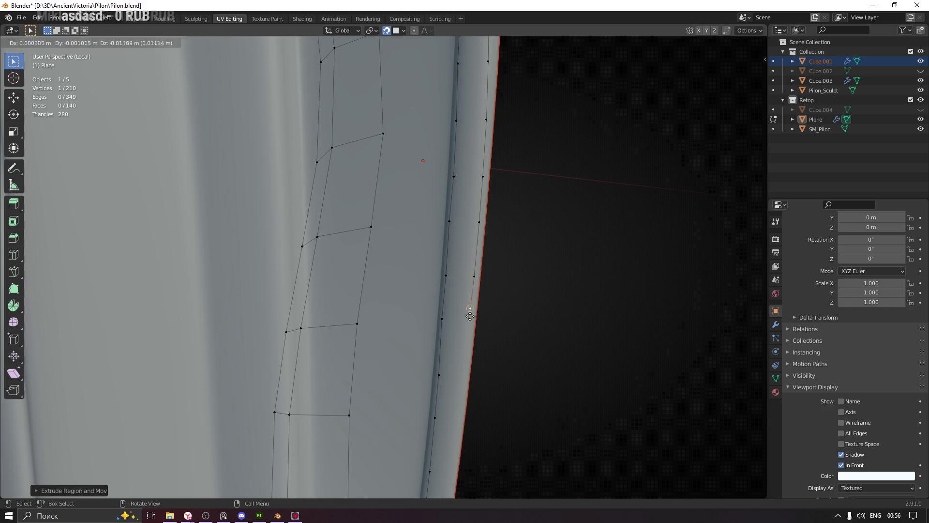
right_click(470, 324)
middle_click_drag(479, 326, 472, 261, "shift")
key("e")
left_click(467, 294)
key("e")
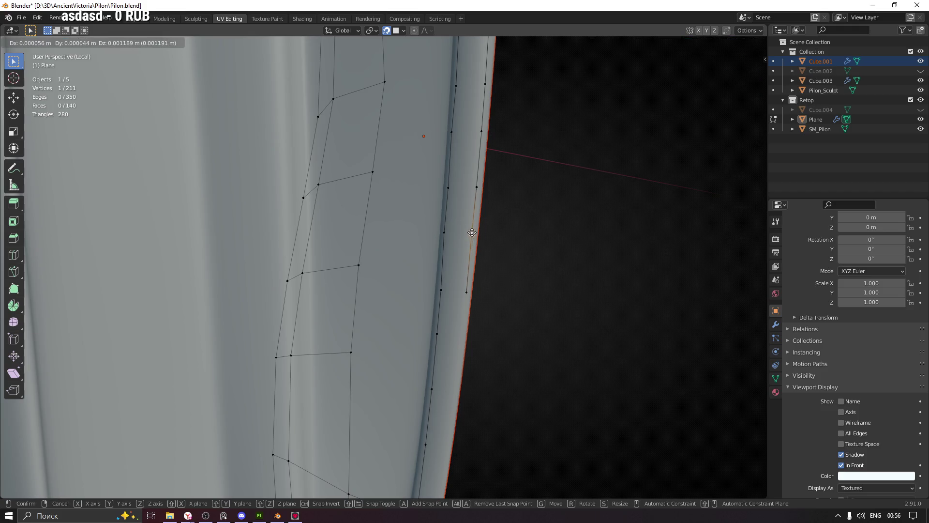
right_click(463, 291)
Extrude the final snapped vertices down to the rim's lower corner.
mouse_move(515, 301)
middle_mouse_down()
mouse_move(486, 290)
mouse_move(489, 311)
mouse_move(462, 250)
middle_mouse_up()
key("e")
left_click(459, 289)
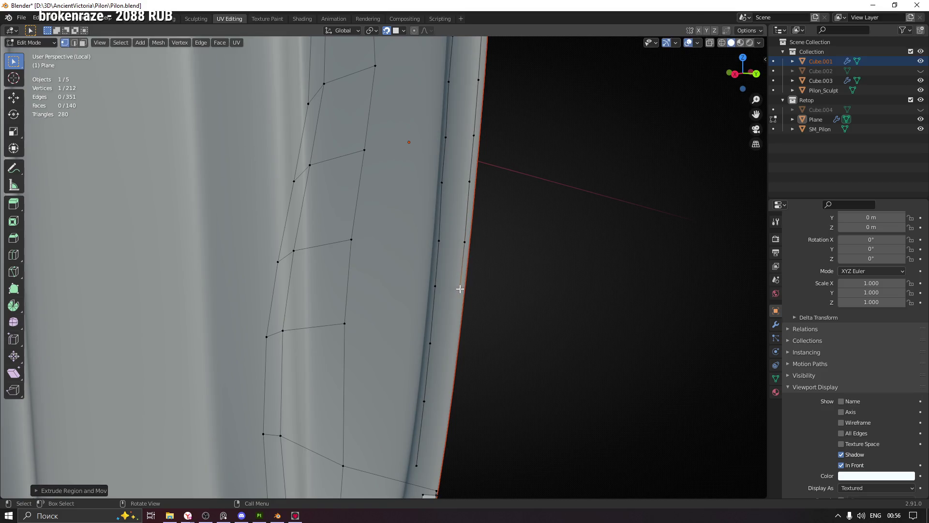
middle_click_drag(459, 289, 460, 224)
key("e")
left_click(459, 261)
key("e")
left_click(453, 322)
key("e")
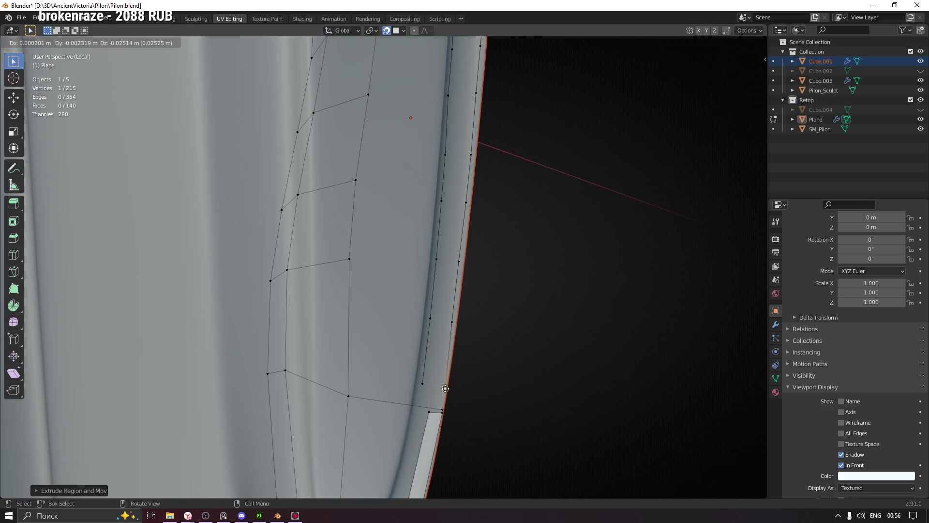
left_click(443, 384)
Add the adjacent strip vertex to the selection and save Pilon.blend.
mouse_move(444, 384)
middle_mouse_down()
mouse_move(506, 251)
mouse_move(516, 167)
mouse_move(514, 287)
mouse_move(519, 269)
middle_mouse_up()
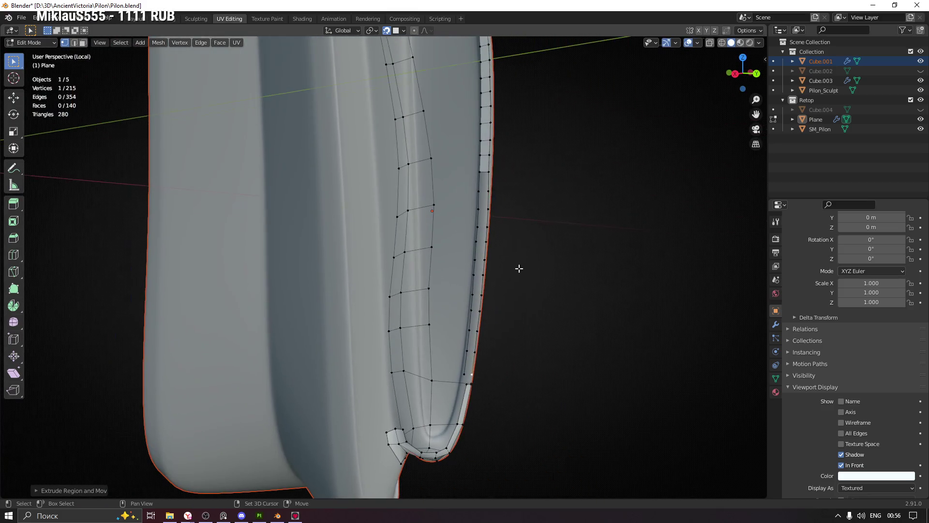
left_click(480, 170, "shift")
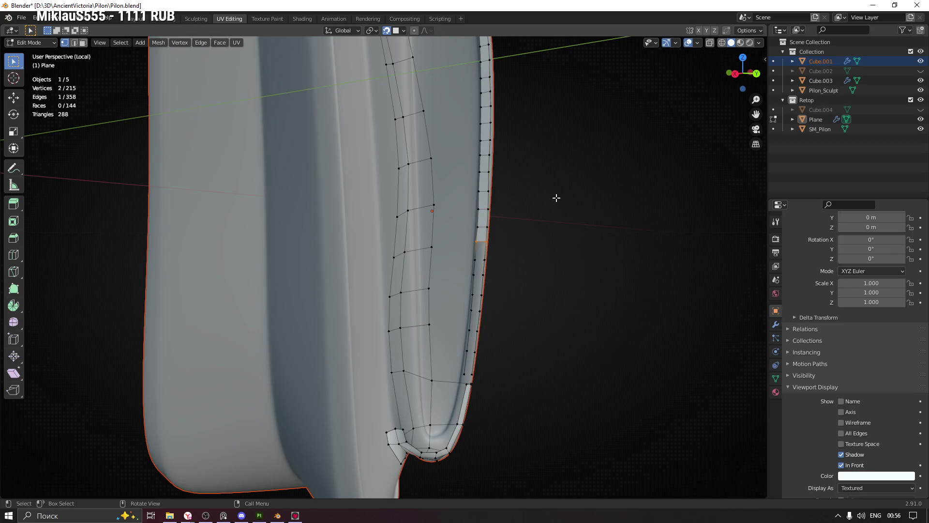
key("ctrl+s")
mouse_move(548, 213)
middle_mouse_down()
mouse_move(535, 209)
mouse_move(579, 194)
mouse_move(570, 176)
mouse_move(574, 208)
mouse_move(551, 282)
middle_mouse_up()
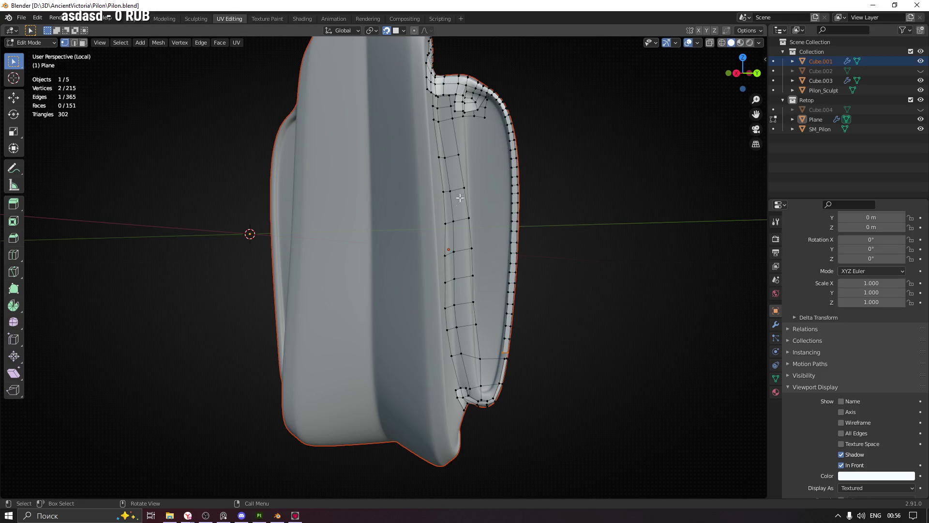
Orbit around the mesh to inspect the rim strip, then select the edge at its open end.
mouse_move(505, 326)
middle_mouse_down()
mouse_move(460, 387)
mouse_move(407, 238)
mouse_move(497, 159)
middle_mouse_up()
middle_click_drag(598, 119, 564, 110)
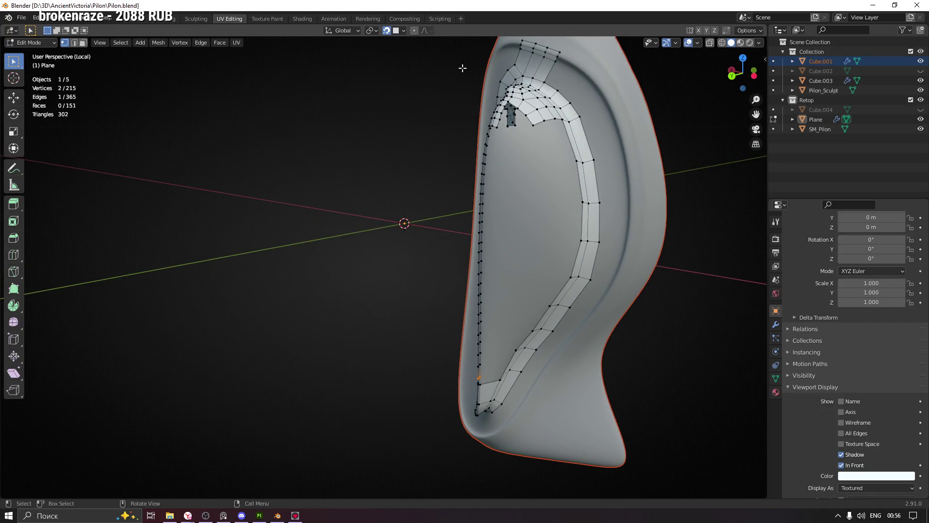
middle_click_drag(463, 68, 534, 72)
middle_click_drag(436, 163, 486, 164)
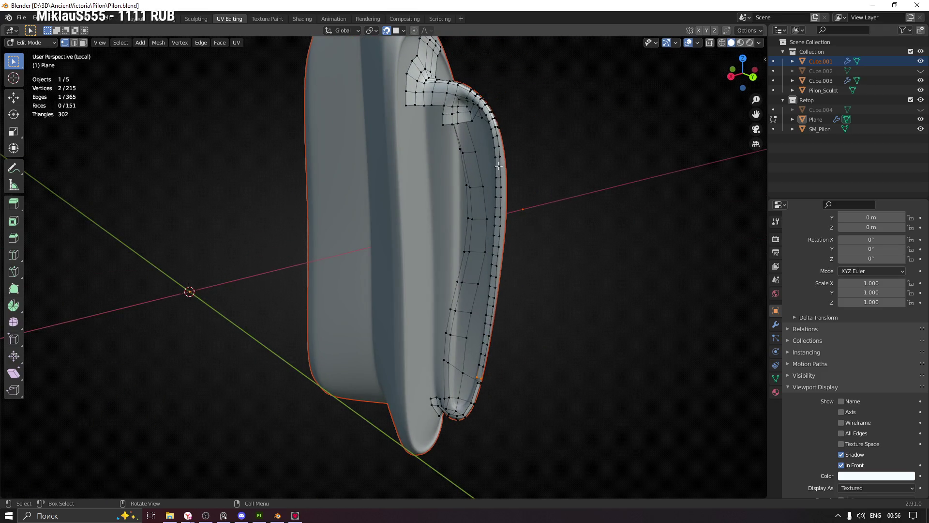
mouse_move(515, 231)
middle_mouse_down()
mouse_move(547, 205)
mouse_move(421, 207)
mouse_move(544, 195)
mouse_move(533, 196)
middle_mouse_up()
mouse_move(584, 235)
middle_mouse_down()
mouse_move(544, 216)
mouse_move(446, 197)
mouse_move(486, 192)
mouse_move(420, 198)
mouse_move(429, 170)
mouse_move(378, 251)
mouse_move(434, 201)
mouse_move(452, 214)
mouse_move(443, 130)
mouse_move(467, 157)
mouse_move(384, 169)
mouse_move(426, 202)
middle_mouse_up()
scroll(438, 124, "up", 5)
scroll(438, 124, "down", 5)
scroll(437, 228, "up", 3)
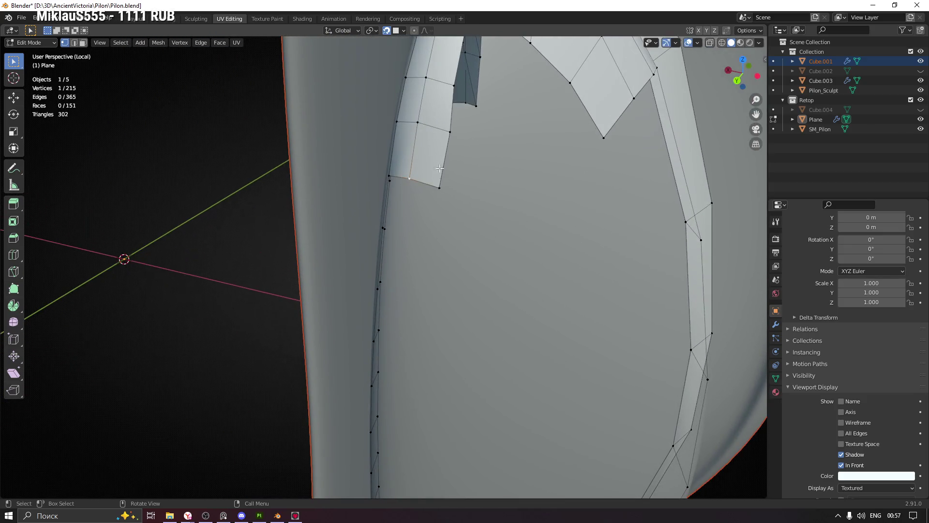
left_click(440, 189, "shift")
scroll(440, 189, "down", 3)
Select the open-end edge, extrude a new face and snap its vertices onto the surface.
scroll(431, 202, "up", 3)
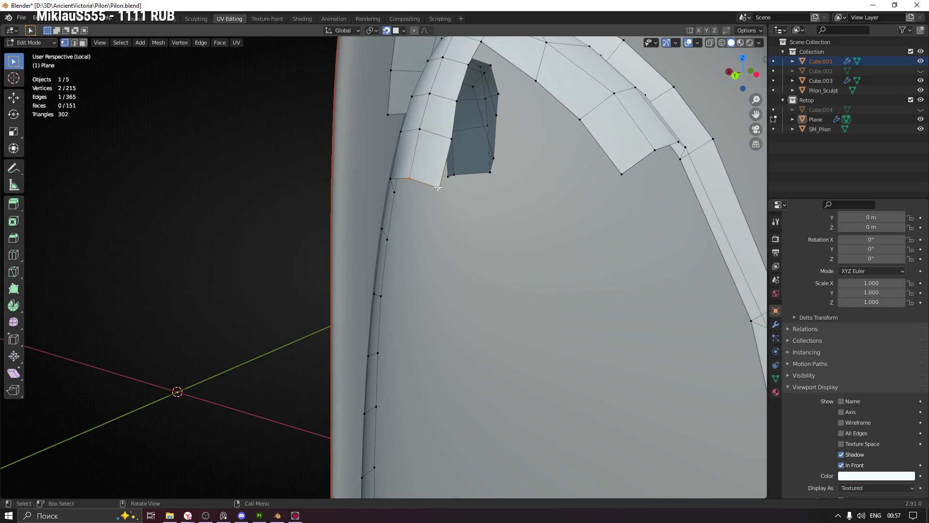
mouse_move(442, 189)
left_mouse_down()
mouse_move(447, 137)
mouse_move(438, 185)
left_mouse_up()
left_click(408, 179, "shift")
mouse_move(408, 179)
middle_mouse_down()
mouse_move(413, 222)
mouse_move(407, 208)
mouse_move(479, 170)
mouse_move(444, 164)
mouse_move(473, 201)
mouse_move(436, 189)
middle_mouse_up()
key("e")
left_click(463, 178)
key("g")
left_click(475, 179)
key("g")
left_click(441, 176)
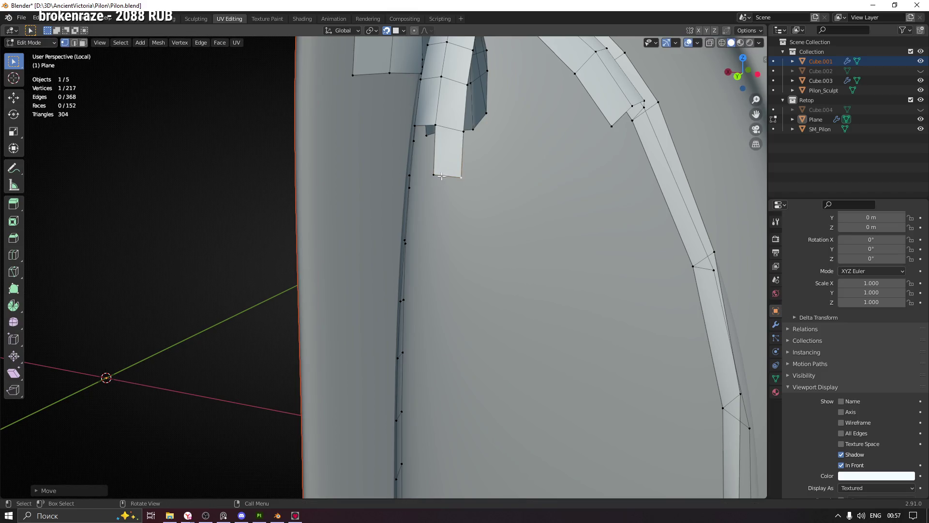
middle_click_drag(438, 203, 452, 212)
Extrude four faces down the inner groove strip.
key("e")
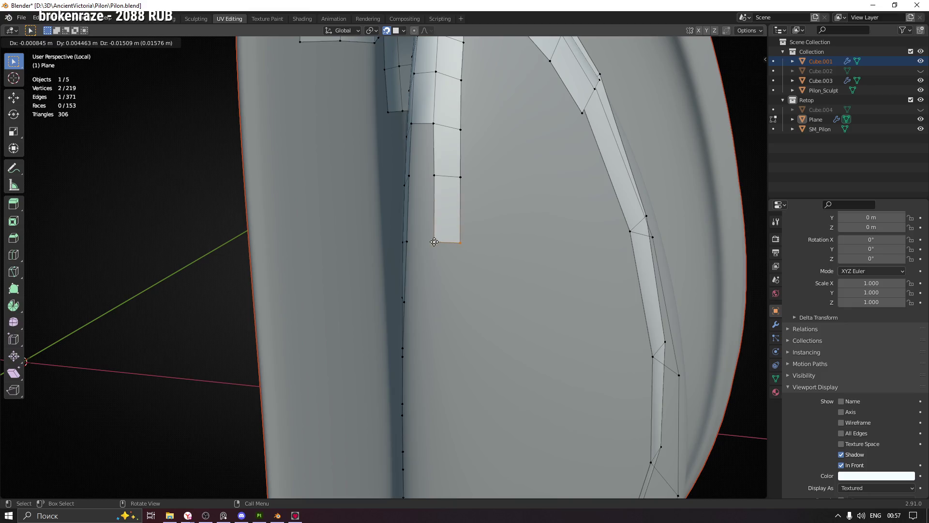
left_click(433, 238)
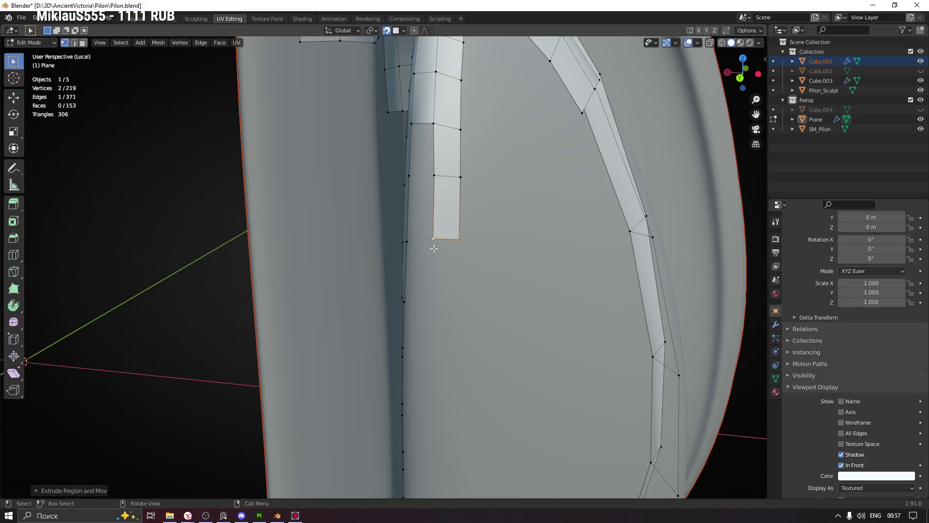
middle_click_drag(435, 245, 450, 210)
key("e")
left_click(447, 209)
key("e")
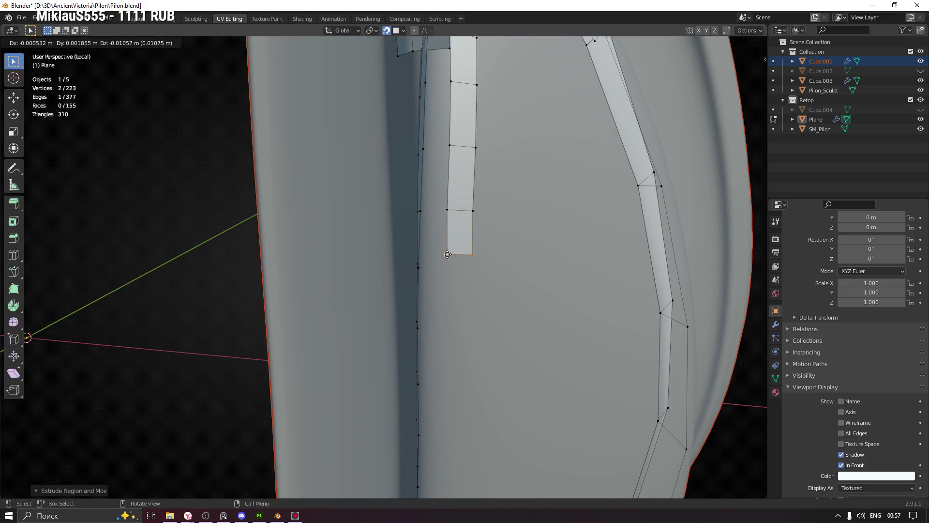
left_click(445, 268)
mouse_move(445, 268)
middle_mouse_down()
mouse_move(453, 295)
mouse_move(444, 213)
middle_mouse_up()
key("e")
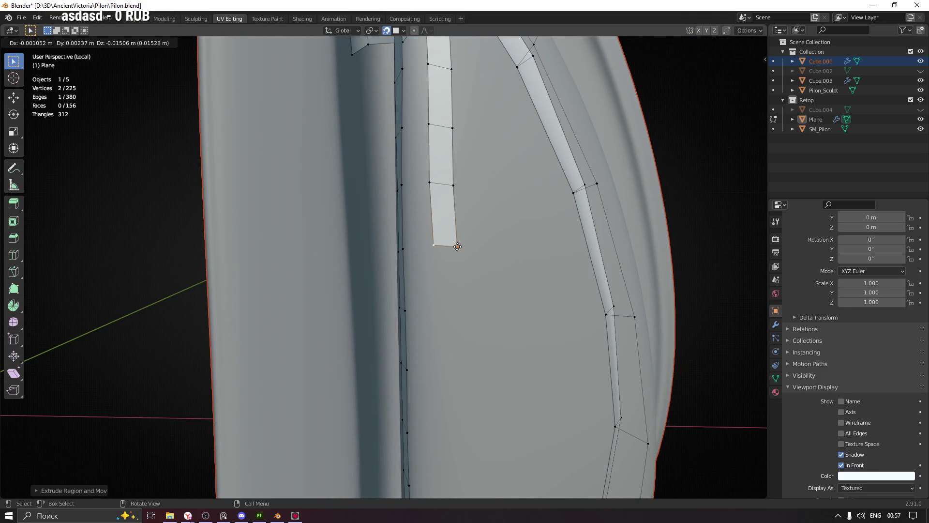
left_click(456, 247)
Extrude three more faces, then reposition the bottom and corner vertices onto the surface.
key("e")
left_click(456, 310)
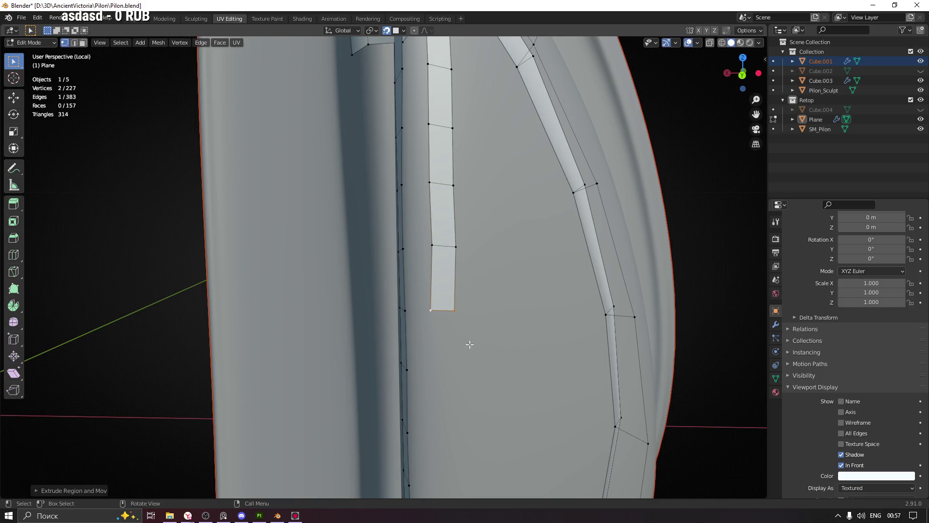
key("e")
left_click(453, 369)
mouse_move(453, 369)
middle_mouse_down("shift")
mouse_move(478, 318)
mouse_move(461, 209)
middle_mouse_up("shift")
key("e")
left_click(464, 255)
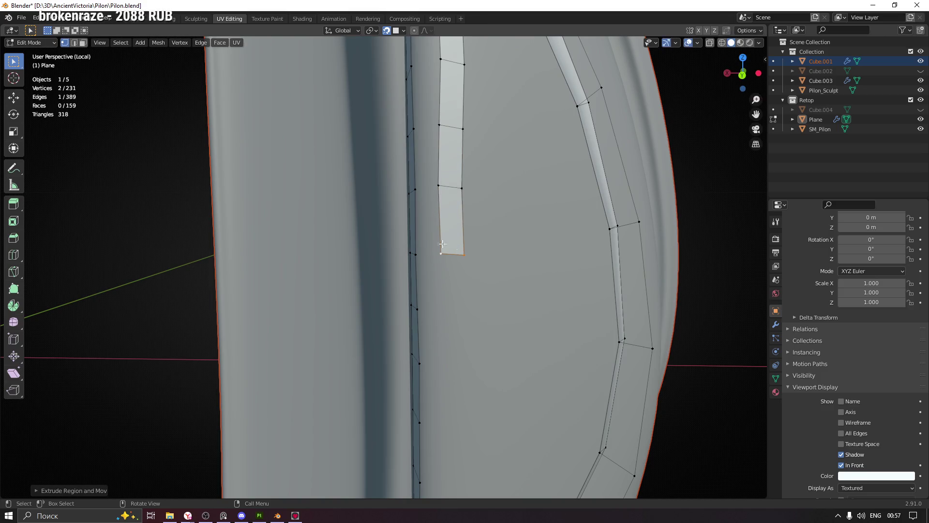
key("g")
left_click(441, 256)
left_click(436, 181)
key("g")
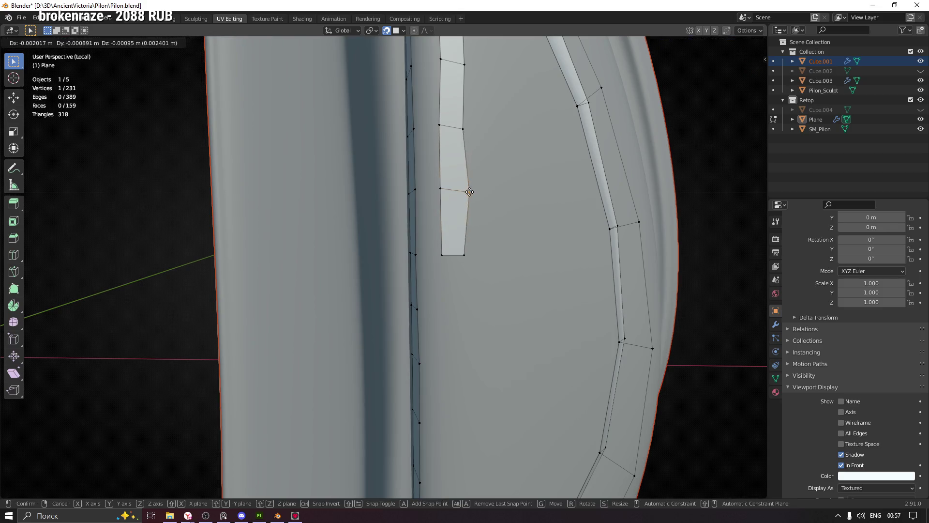
left_click(466, 188)
Extrude three further faces along the groove.
key("e")
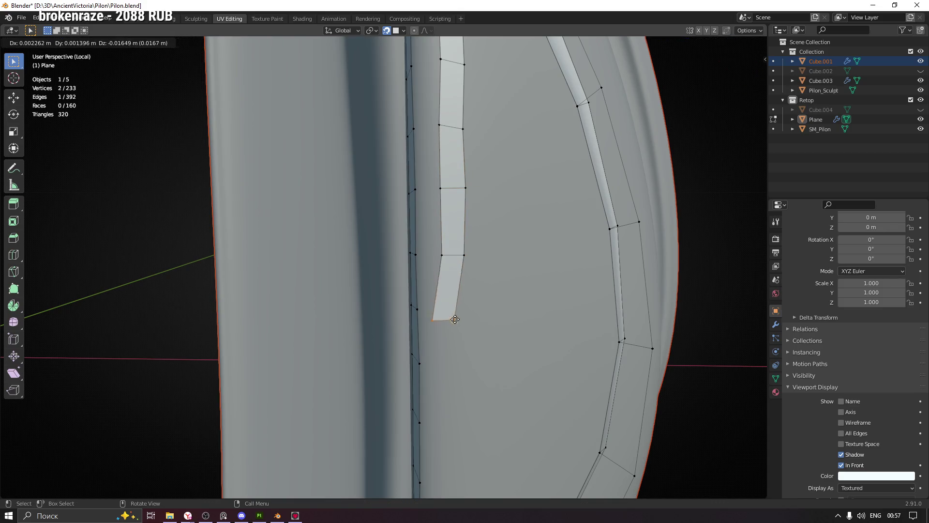
left_click(464, 309)
middle_click_drag(473, 325, 479, 203, "shift")
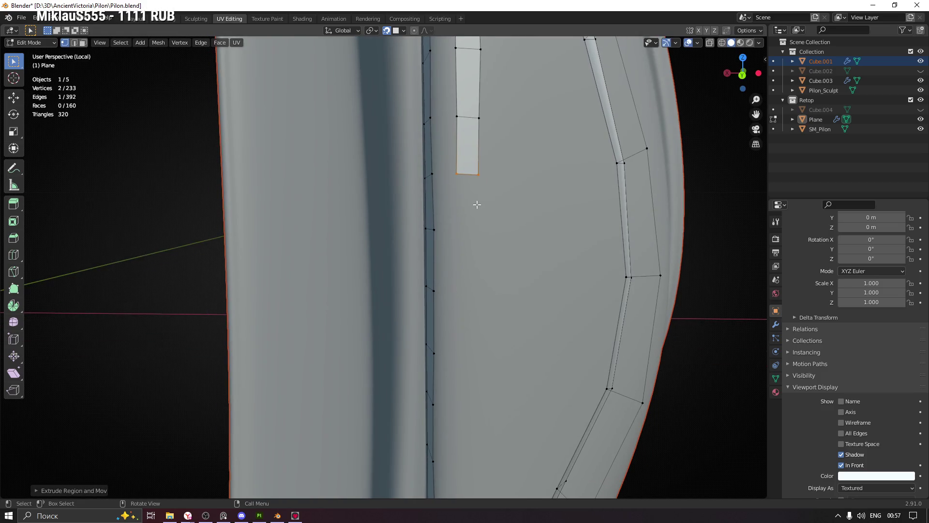
key("e")
left_click(477, 230)
key("e")
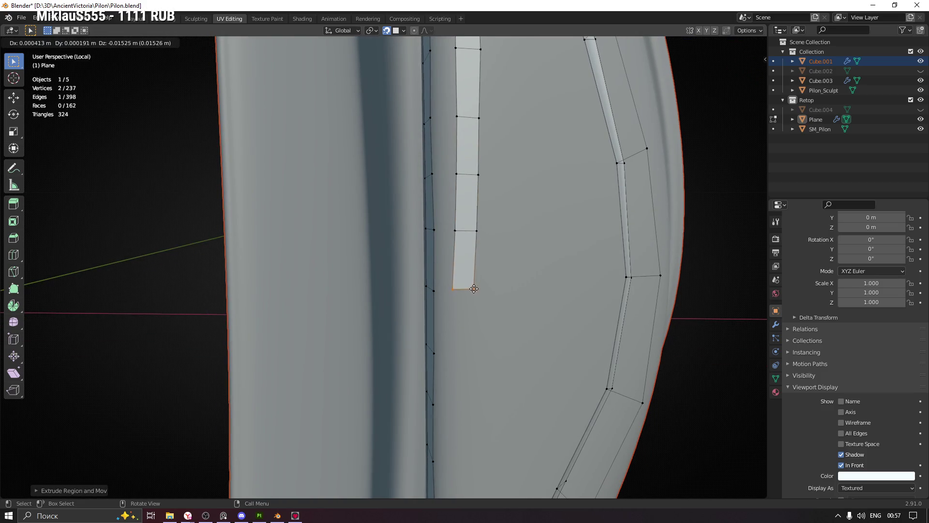
left_click(476, 291)
Continue the strip with three more faces toward the groove's lower end.
middle_click_drag(490, 315, 481, 199, "shift")
key("e")
left_click(475, 223)
key("e")
left_click(475, 279)
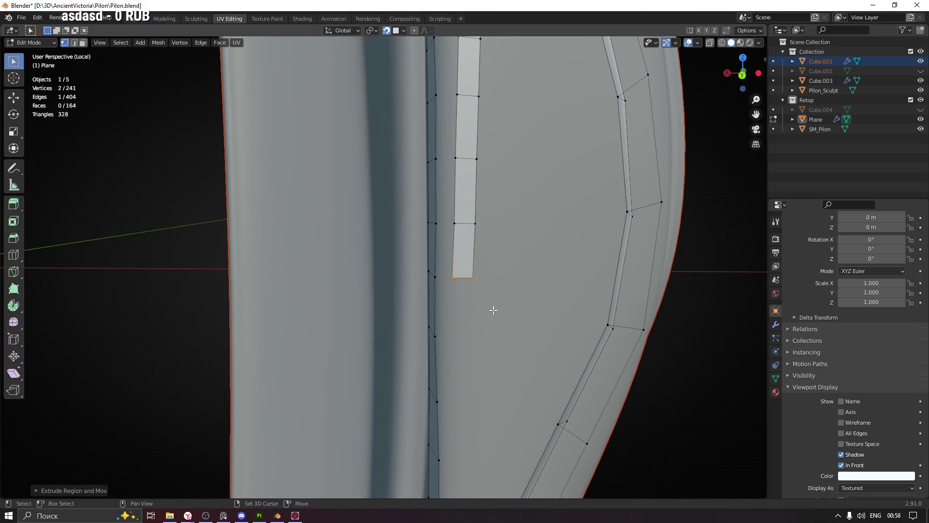
middle_click_drag(492, 307, 488, 190, "shift")
key("e")
left_click(478, 222)
middle_click_drag(475, 234, 461, 187, "shift")
Add three more faces down the groove.
key("e")
left_click(462, 207)
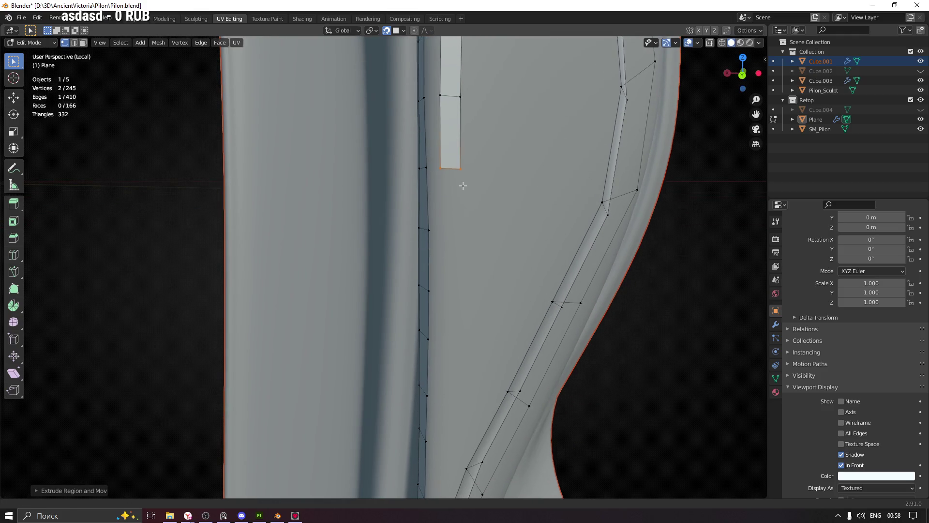
key("e")
left_click(462, 229)
key("e")
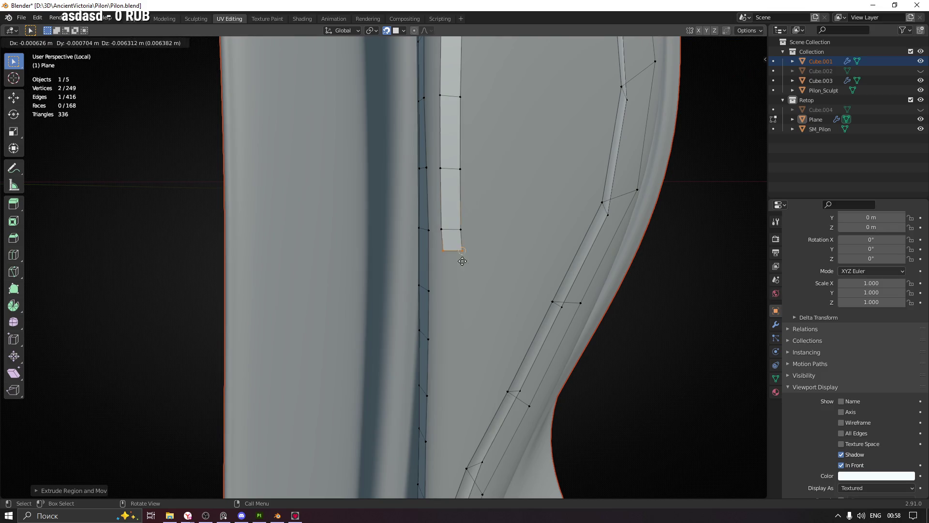
left_click(461, 289)
Extrude two further faces downward, cancelling one stray extrusion.
middle_click_drag(461, 289, 461, 199, "shift")
key("e")
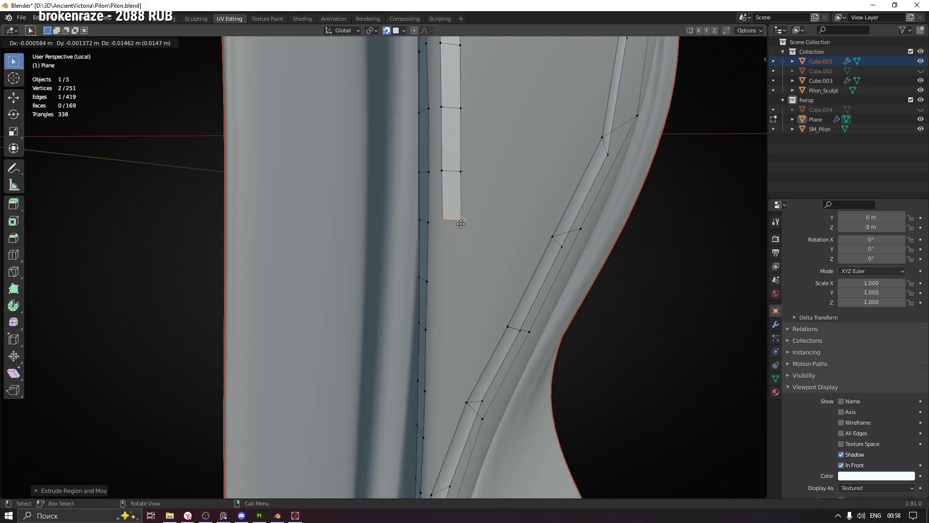
left_click(458, 224)
key("e")
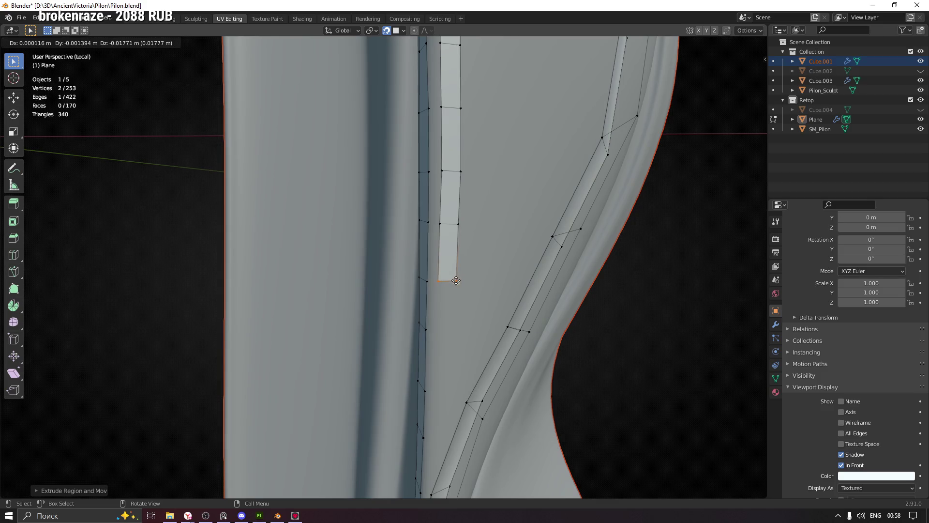
left_click(456, 280)
key("e")
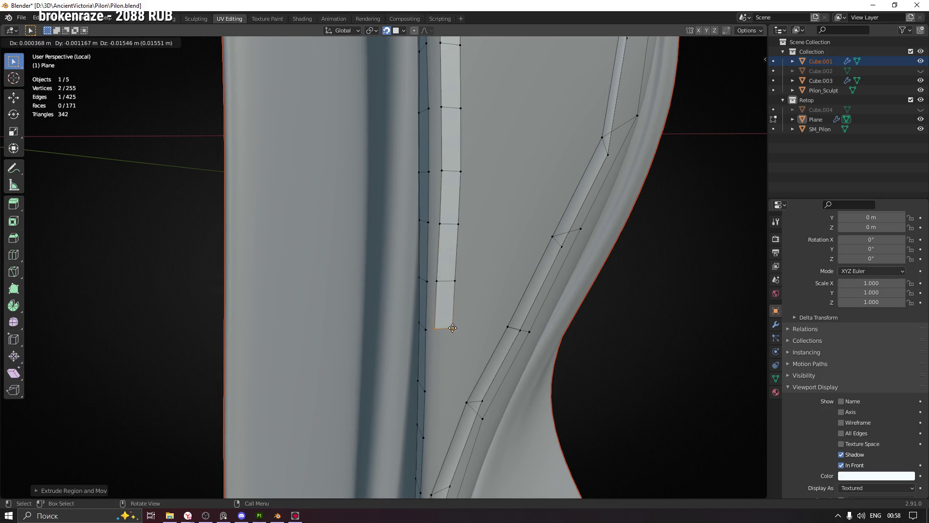
right_click(452, 328)
Extrude four more faces and settle the strip's end edge onto the surface.
middle_click_drag(456, 332, 446, 208, "shift")
key("e")
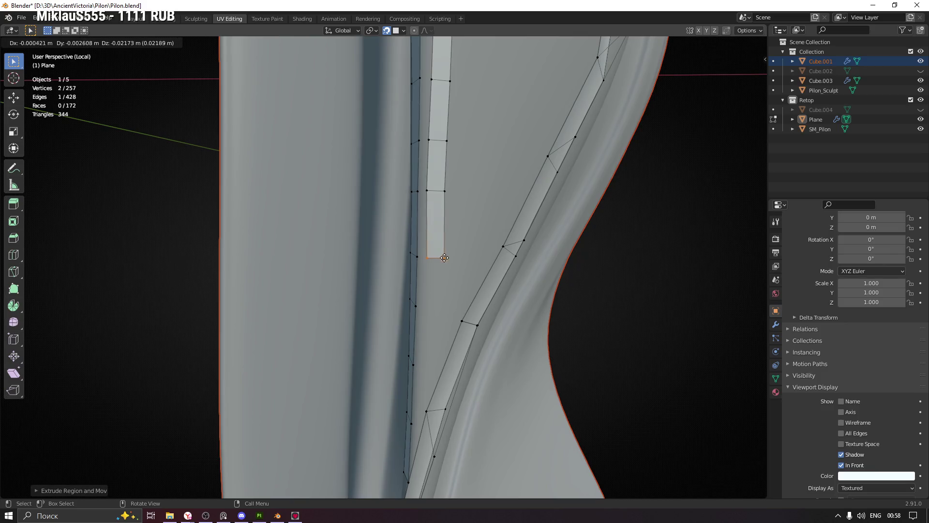
left_click(445, 258)
key("e")
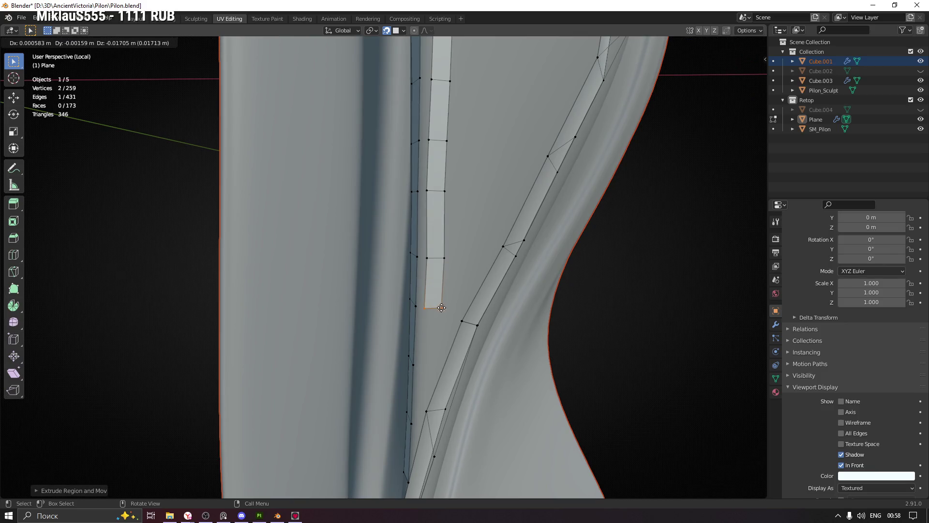
left_click(442, 308)
middle_click_drag(452, 326, 430, 199, "shift")
key("e")
left_click(438, 233)
key("e")
left_click(430, 294)
mouse_move(429, 286)
middle_mouse_down()
mouse_move(438, 289)
mouse_move(427, 285)
mouse_move(448, 197)
mouse_move(435, 321)
middle_mouse_up()
key("g")
left_click(435, 293)
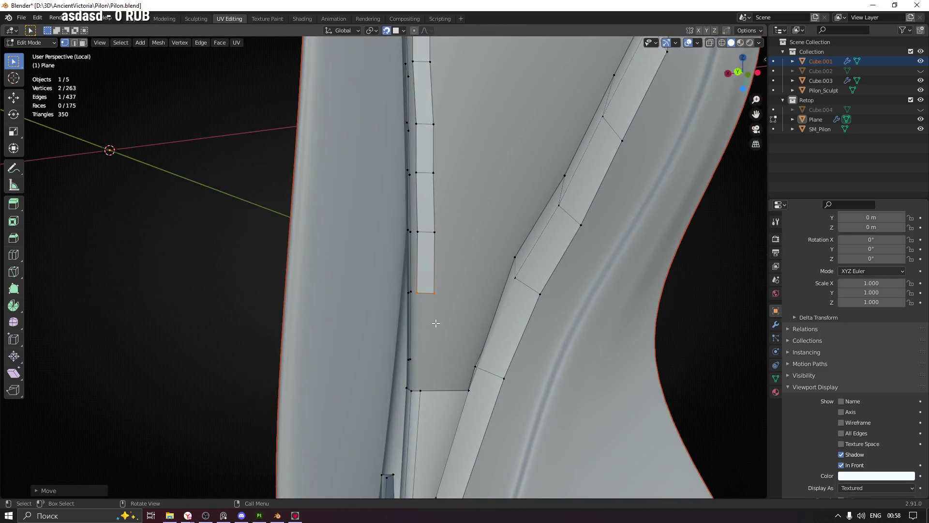
Extrude the last face at the groove's lower end and fill the missing faces near the corner.
key("e")
left_click(434, 360)
scroll(434, 360, "down", 5)
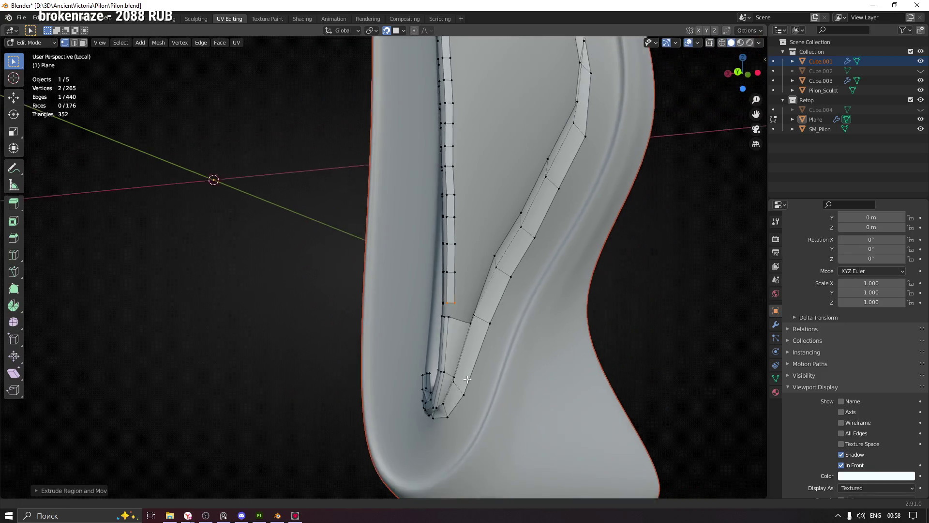
mouse_move(532, 271)
middle_mouse_down()
mouse_move(549, 283)
mouse_move(497, 287)
middle_mouse_up()
mouse_move(499, 152)
middle_mouse_down()
mouse_move(471, 258)
mouse_move(429, 145)
mouse_move(484, 268)
middle_mouse_up()
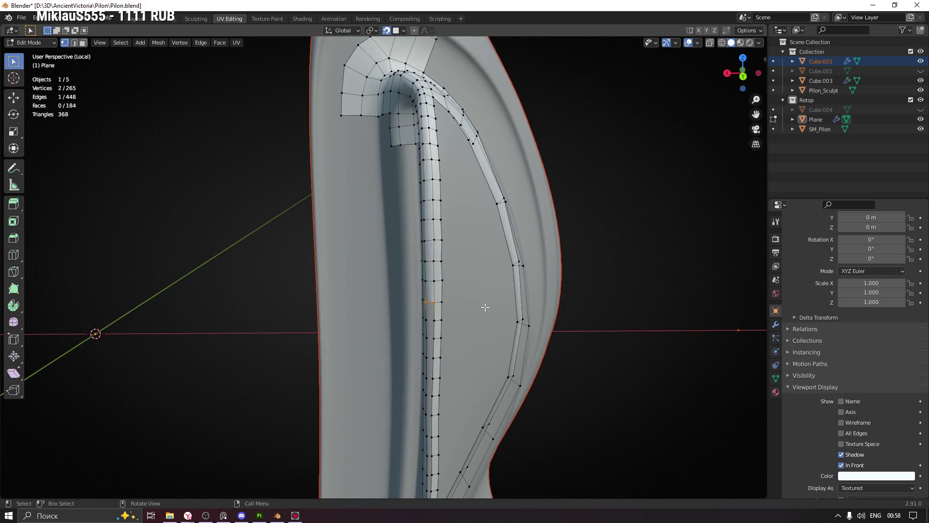
key("f")
key("f")
key("f")
mouse_move(484, 316)
middle_mouse_down()
mouse_move(494, 180)
mouse_move(506, 146)
middle_mouse_up()
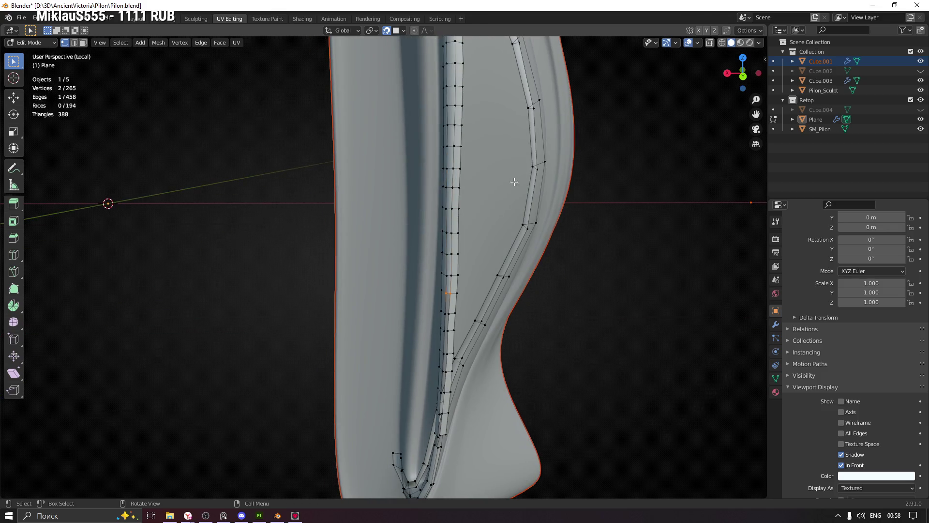
mouse_move(511, 300)
middle_mouse_down()
mouse_move(404, 309)
mouse_move(398, 187)
middle_mouse_up()
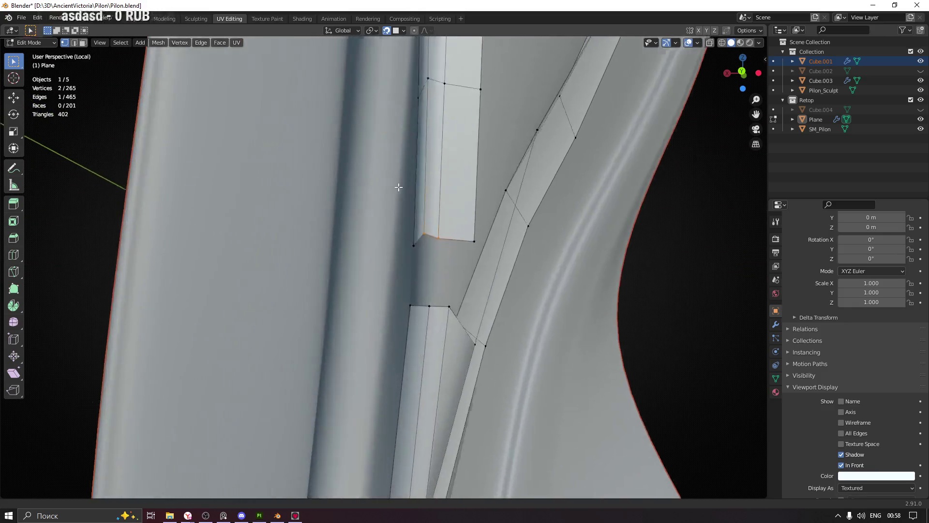
Slide the first strip vertices onto the groove edge near the sculpt's top.
mouse_move(457, 217)
middle_mouse_down()
mouse_move(442, 162)
mouse_move(469, 167)
mouse_move(427, 267)
mouse_move(473, 221)
mouse_move(409, 253)
middle_mouse_up()
key("g")
left_click(430, 267)
scroll(410, 253, "up", 2)
key("g")
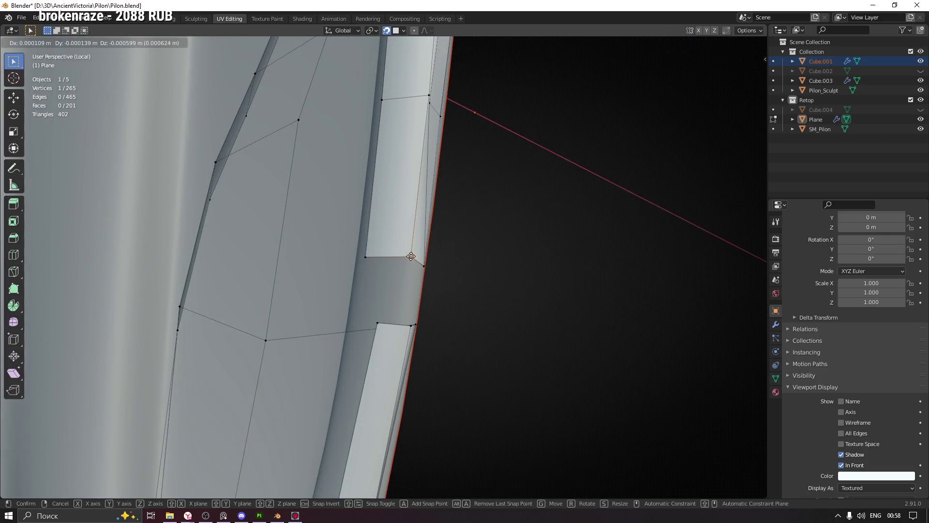
left_click(411, 256)
mouse_move(467, 203)
middle_mouse_down()
mouse_move(426, 181)
mouse_move(395, 178)
middle_mouse_up()
key("g")
left_click(426, 183)
key("g")
left_click(477, 183)
Snap the strip's lower-right, middle and top vertices onto the groove edge.
left_click(486, 352)
key("g")
left_click(478, 359)
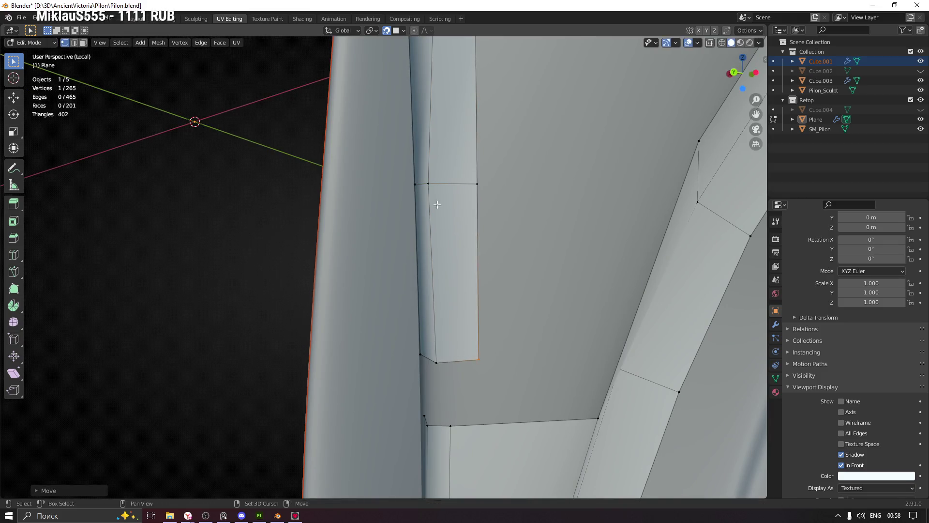
middle_click_drag(478, 359, 484, 270)
left_click(484, 271)
key("g")
left_click(484, 271)
left_click(485, 118)
key("g")
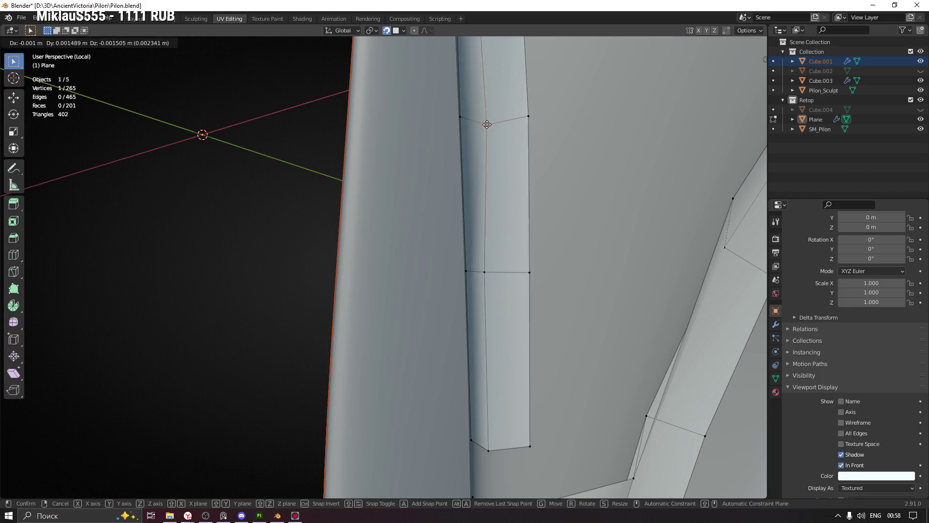
left_click(481, 117)
mouse_move(480, 117)
middle_mouse_down()
mouse_move(498, 128)
mouse_move(585, 267)
middle_mouse_up()
Pull the strip's right vertex and an edge's inner and right vertices onto the rim.
key("g")
left_click(516, 100)
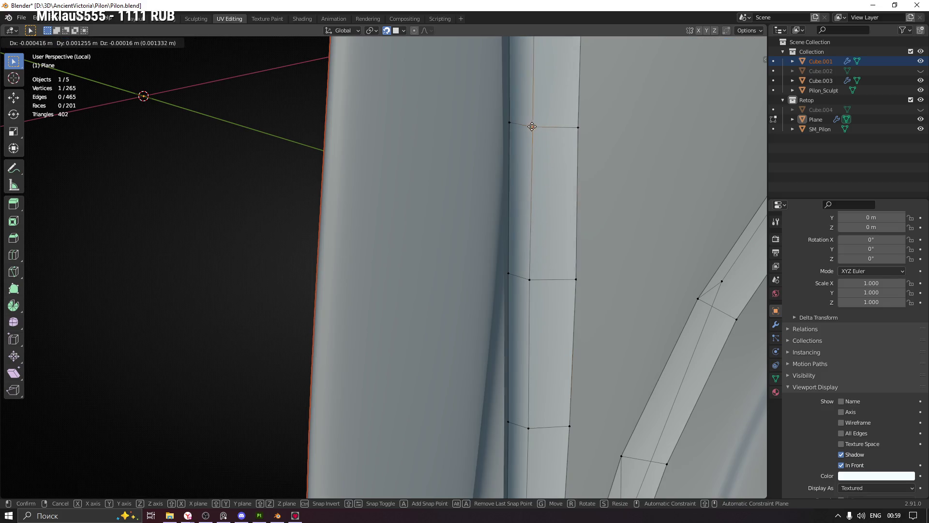
left_click(578, 128)
key("g")
left_click(581, 125)
middle_click_drag(581, 125, 540, 180, "shift")
left_click_drag(507, 173, 529, 191)
key("g")
left_click(514, 184)
left_click(567, 184)
key("g")
left_click(561, 164)
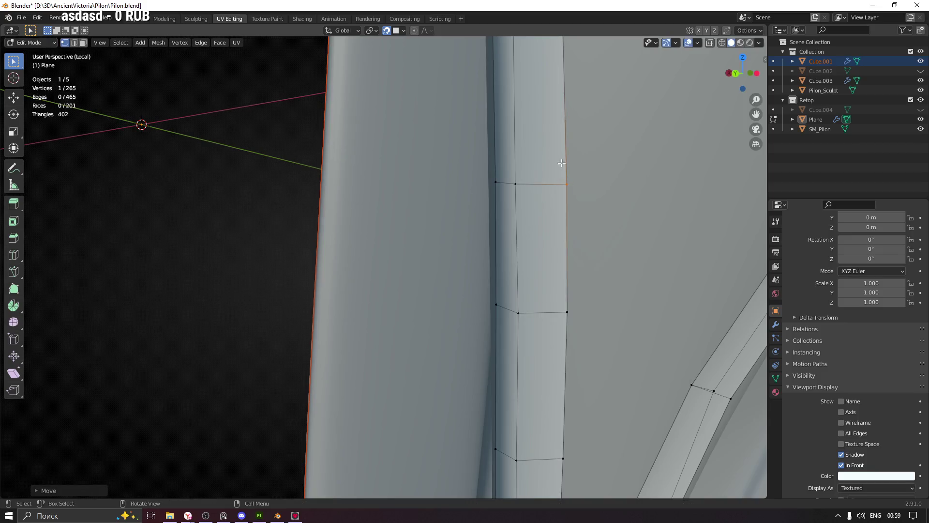
Adjust the next inner/right vertex pair and the two top-edge vertices onto the groove.
middle_click_drag(562, 163, 543, 184)
left_click(531, 206)
key("g")
left_click(532, 206)
left_click(590, 212)
key("g")
left_click(591, 212)
left_click(561, 151)
left_click(532, 78)
key("g")
left_click(530, 83)
left_click(584, 77)
key("g")
left_click(591, 81)
Move the left and right top vertices outward onto the groove edges.
middle_click_drag(591, 82, 529, 246)
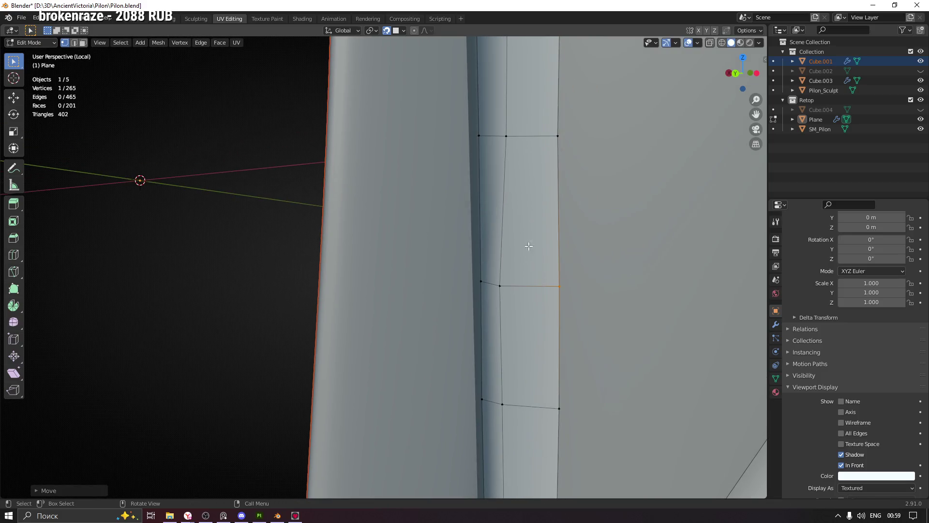
left_click_drag(521, 148, 520, 149)
key("g")
left_click(514, 150)
left_click(559, 136)
key("g")
left_click(563, 138)
middle_click_drag(512, 255, 504, 152)
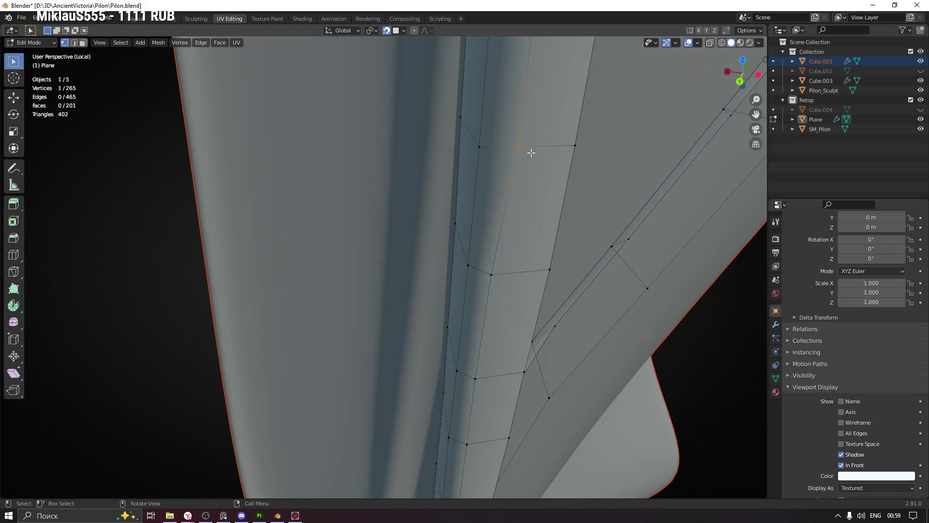
key("g")
left_click(510, 148)
left_click(575, 144)
key("g")
left_click(588, 160)
Shift the next lower left and right vertices onto the groove edges.
middle_click_drag(591, 162, 525, 298)
left_click_drag(502, 239, 501, 239)
key("g")
left_click(491, 239)
left_click(556, 221)
key("g")
left_click(553, 218)
Reposition another left/right pair of strip vertices along the groove.
mouse_move(548, 164)
middle_mouse_down()
mouse_move(508, 171)
mouse_move(485, 205)
middle_mouse_up()
left_click(483, 202)
mouse_move(553, 191)
middle_mouse_down()
mouse_move(508, 191)
mouse_move(442, 158)
middle_mouse_up()
key("g")
left_click(456, 192)
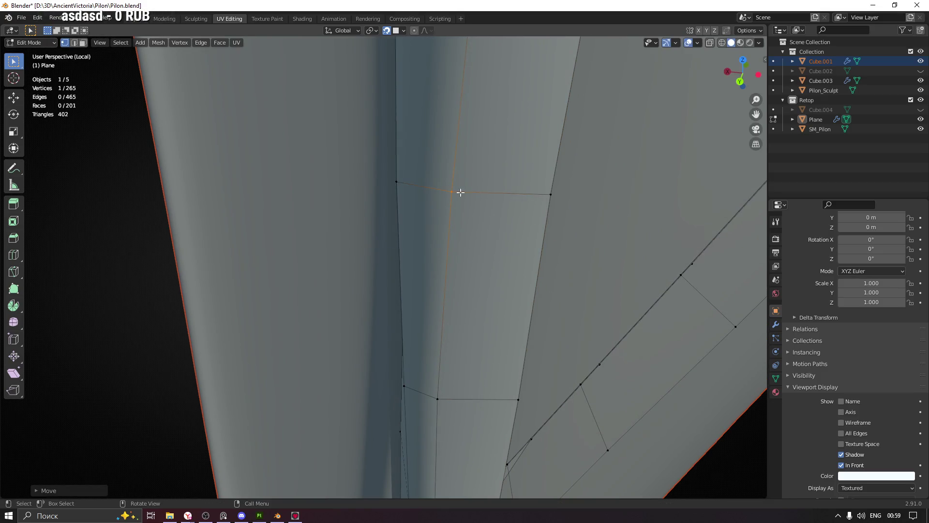
left_click(551, 195)
middle_click_drag(535, 170, 507, 175)
key("g")
left_click(506, 91)
Nudge a strip vertex and the one above it slightly left onto the groove.
mouse_move(506, 91)
middle_mouse_down()
mouse_move(502, 222)
mouse_move(504, 146)
mouse_move(473, 162)
mouse_move(502, 172)
mouse_move(483, 251)
mouse_move(457, 263)
middle_mouse_up()
key("g")
left_click(476, 179)
key("g")
left_click(443, 252)
left_click(451, 146)
key("g")
left_click(446, 150)
Nudge the right-column vertices down the strip slightly right onto the edge.
left_click(490, 148)
key("g")
left_click(487, 150)
left_click(487, 252)
key("g")
left_click(492, 250)
left_click(487, 360)
key("g")
left_click(492, 361)
Align the vertices on the arch strip at the top with the groove edge.
middle_click_drag(486, 454, 463, 286, "shift")
left_click_drag(459, 243, 459, 244)
key("g")
left_click(452, 242)
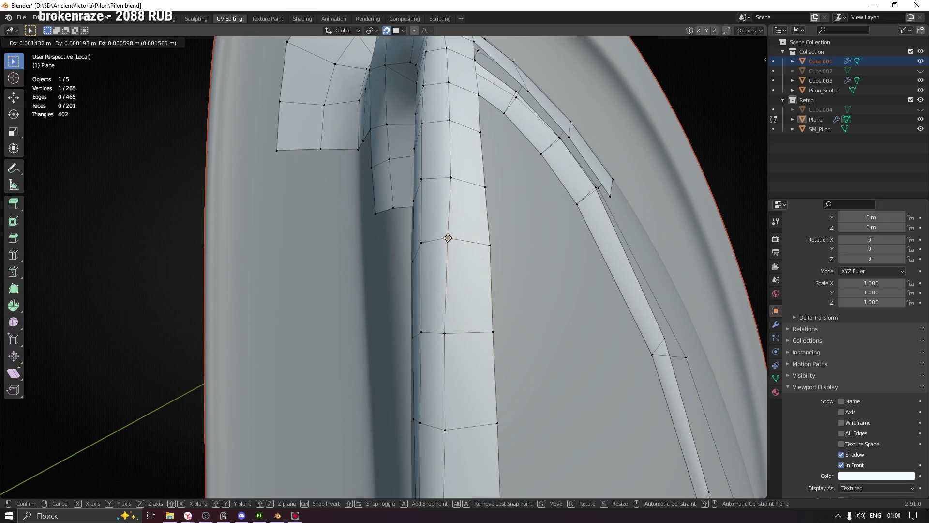
left_click(491, 246)
key("g")
left_click(447, 180)
Check the mesh from the side and save Pilon.blend.
scroll(495, 324, "down", 6)
mouse_move(494, 323)
middle_mouse_down("shift")
mouse_move(458, 183)
mouse_move(599, 242)
mouse_move(494, 199)
mouse_move(446, 254)
mouse_move(511, 257)
middle_mouse_up("shift")
key("ctrl+s")
scroll(519, 209, "down", 5)
mouse_move(553, 194)
middle_mouse_down()
mouse_move(535, 202)
mouse_move(600, 203)
mouse_move(565, 199)
middle_mouse_up()
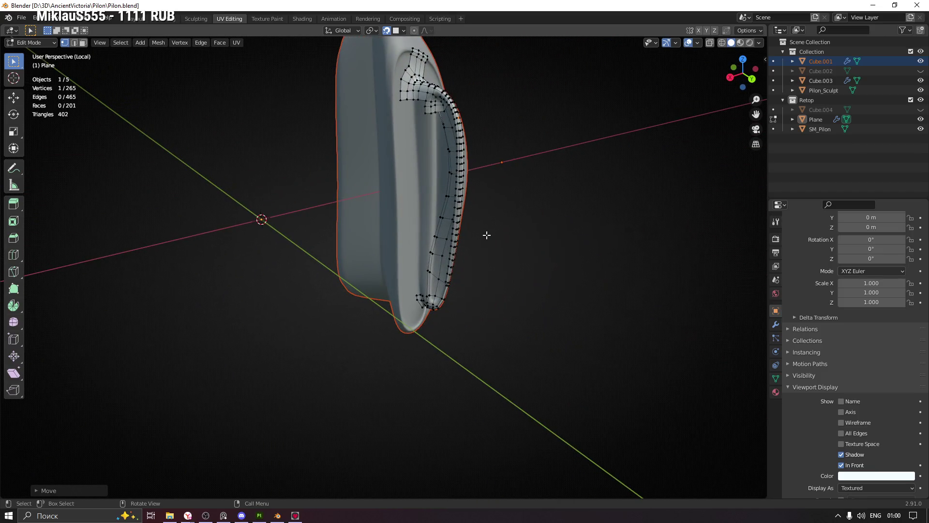
Turn on X-ray and delete the 22 messy faces at the bottom corner.
middle_click_drag(495, 234, 513, 230)
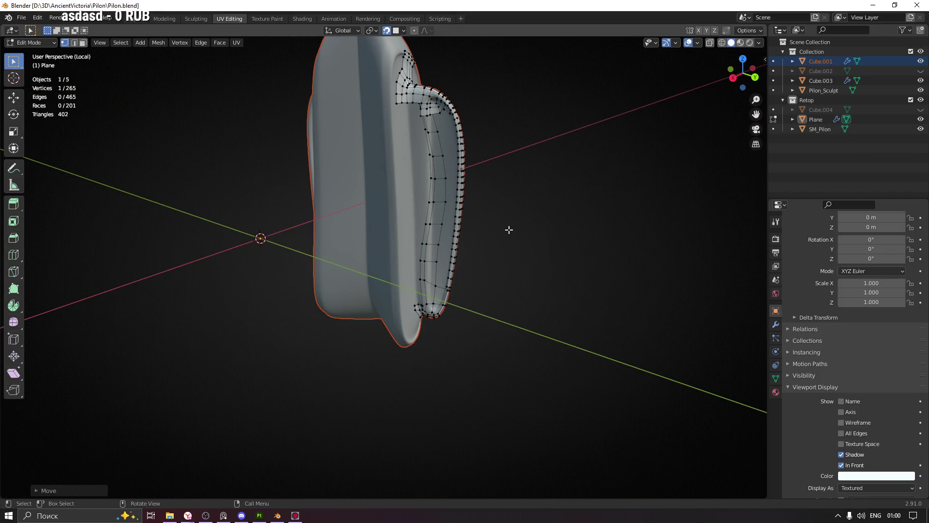
scroll(533, 274, "up", 5)
mouse_move(333, 262)
middle_mouse_down()
mouse_move(280, 248)
mouse_move(290, 237)
middle_mouse_up()
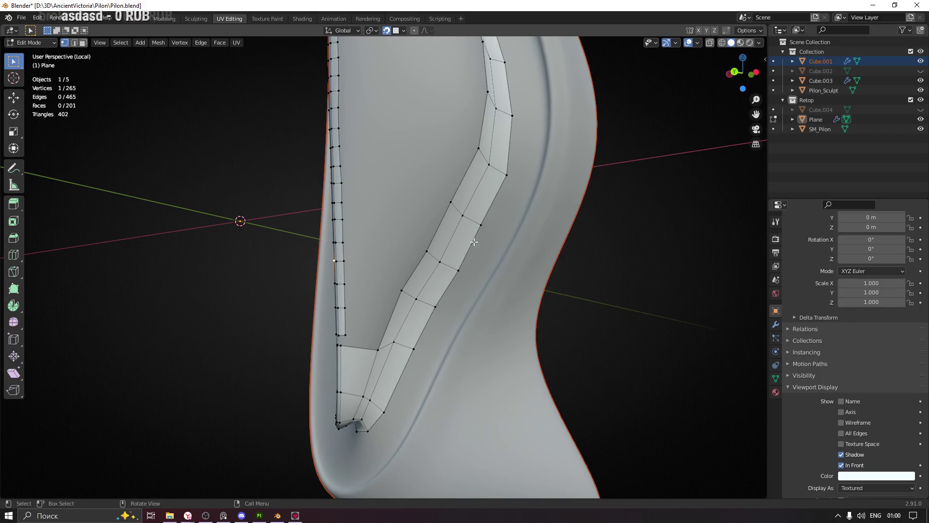
mouse_move(432, 264)
middle_mouse_down()
mouse_move(491, 230)
mouse_move(552, 239)
middle_mouse_up()
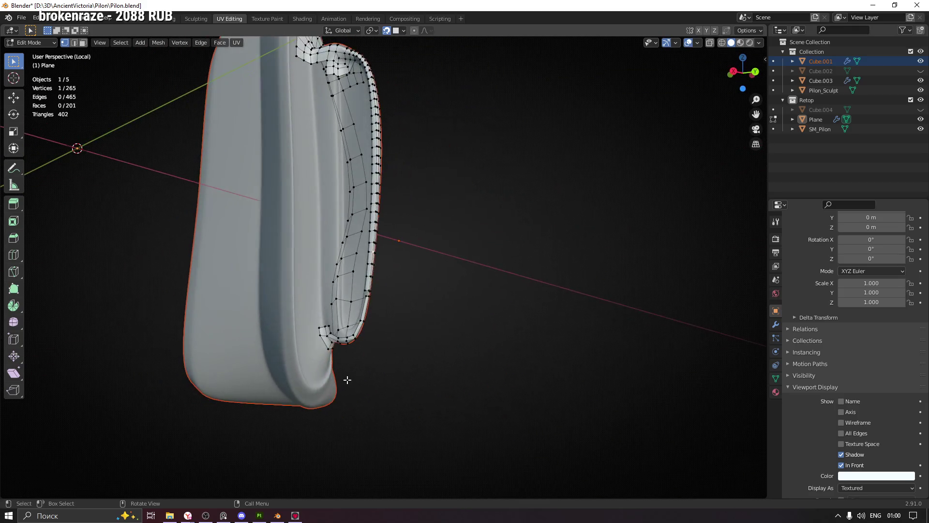
middle_click_drag(364, 352, 369, 289, "ctrl")
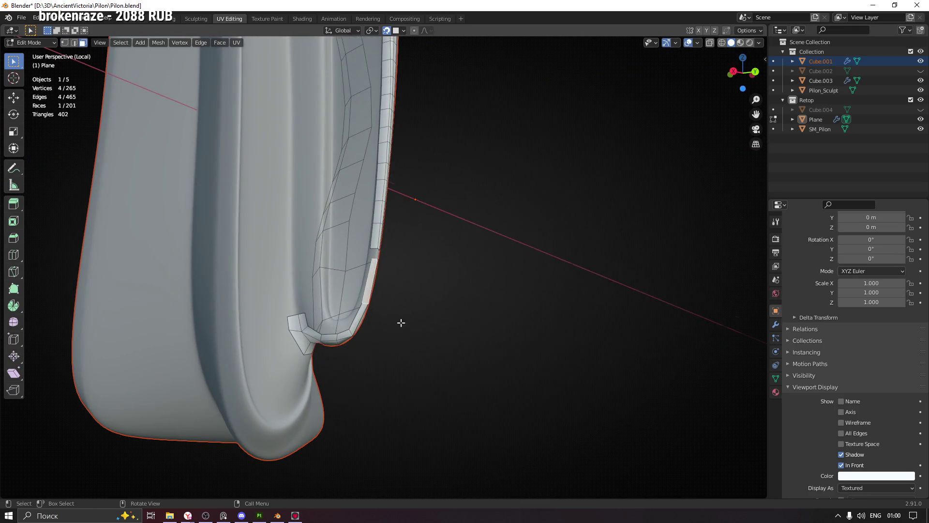
middle_click_drag(401, 322, 328, 344)
key("alt+z")
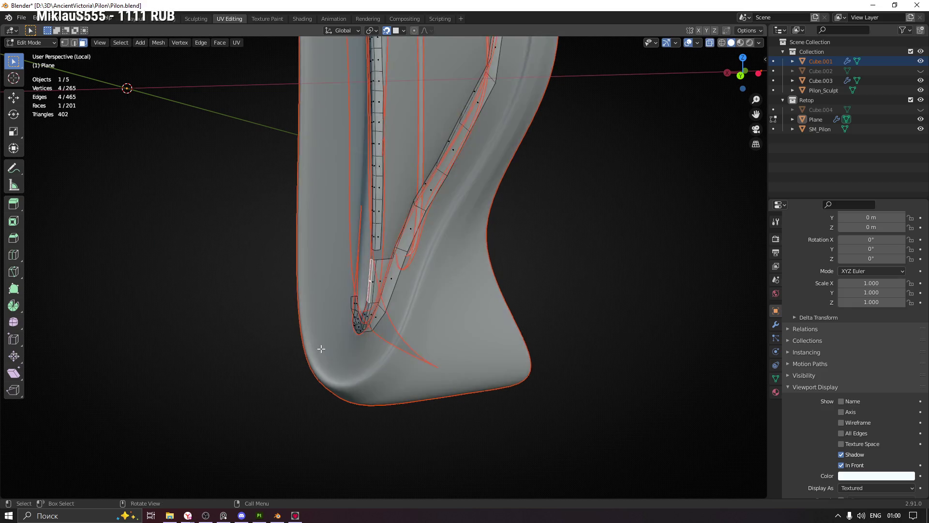
mouse_move(360, 356)
middle_mouse_down()
mouse_move(390, 365)
mouse_move(357, 361)
middle_mouse_up()
mouse_move(313, 352)
left_mouse_down()
mouse_move(448, 298)
mouse_move(447, 240)
left_mouse_up()
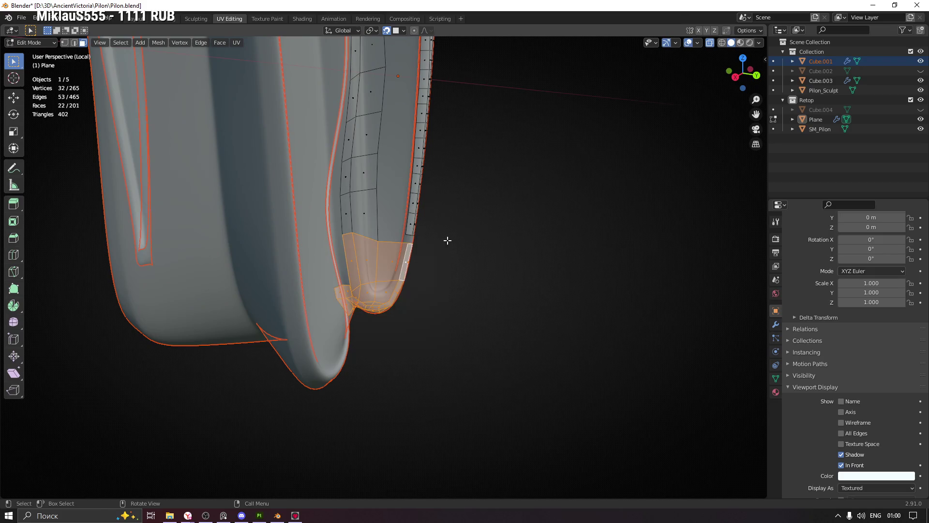
key("x")
left_click(447, 240)
Select the inner column strip of faces and delete those 16 faces.
mouse_move(473, 284)
middle_mouse_down()
mouse_move(320, 278)
mouse_move(492, 276)
mouse_move(459, 285)
mouse_move(479, 315)
middle_mouse_up()
scroll(459, 285, "up", 2)
left_click(490, 301, "shift")
scroll(489, 301, "down", 3)
left_click(477, 171, "ctrl")
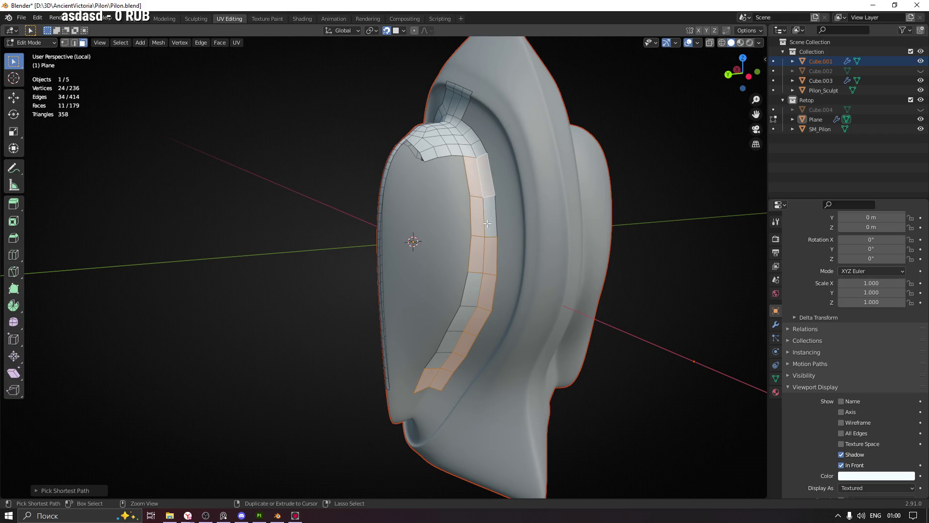
left_click(476, 292, "ctrl")
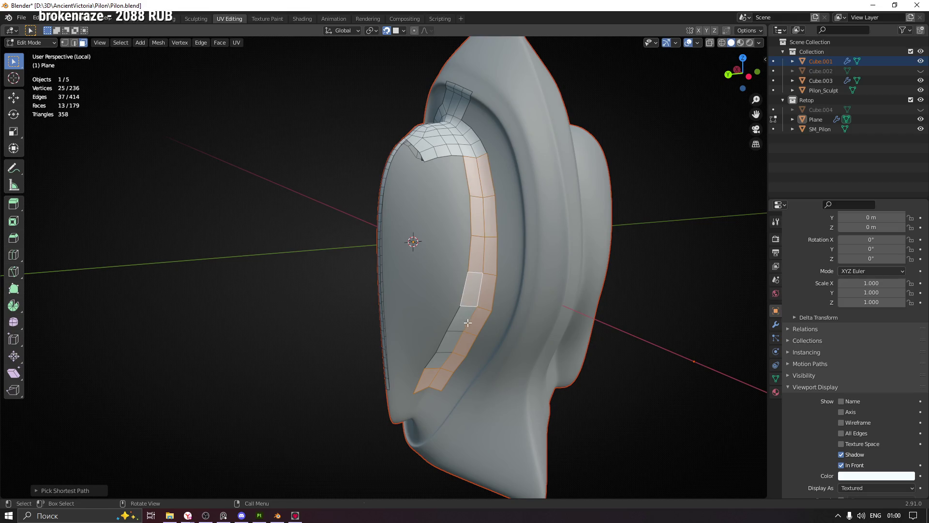
left_click(446, 334, "ctrl")
mouse_move(446, 333)
middle_mouse_down()
mouse_move(534, 324)
mouse_move(484, 315)
mouse_move(517, 260)
mouse_move(512, 307)
mouse_move(488, 305)
mouse_move(535, 251)
mouse_move(592, 276)
mouse_move(435, 243)
mouse_move(508, 246)
middle_mouse_up()
key("x")
left_click(525, 324)
Return to Object Mode and select the Plane object on its own.
key("Tab")
key("Tab")
left_click(362, 241, "alt")
key("Tab")
left_click(366, 123)
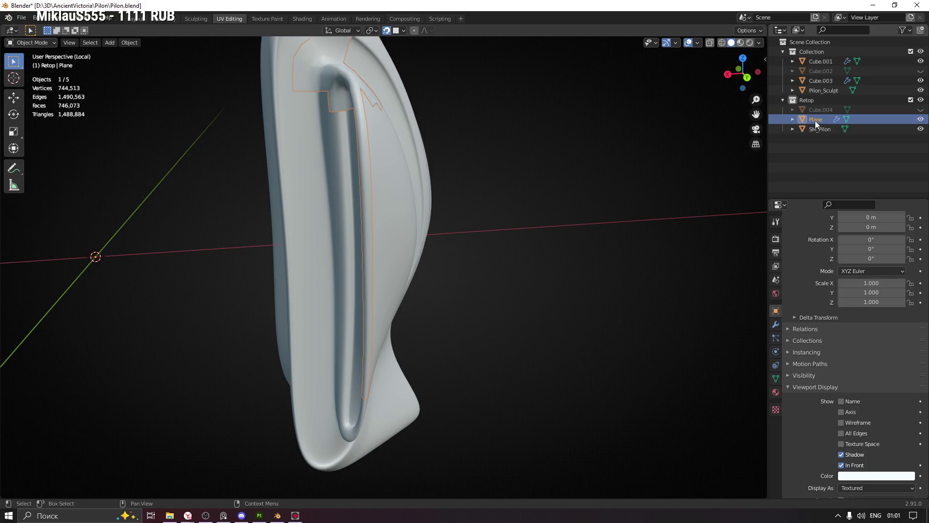
Enter Edit Mode on the Plane and select a face near the top of the tube.
key("Tab")
mouse_move(574, 189)
middle_mouse_down()
mouse_move(519, 225)
mouse_move(488, 175)
middle_mouse_up()
left_click(447, 93)
mouse_move(448, 93)
middle_mouse_down()
mouse_move(484, 126)
mouse_move(532, 116)
middle_mouse_up()
middle_click_drag(559, 184, 552, 215)
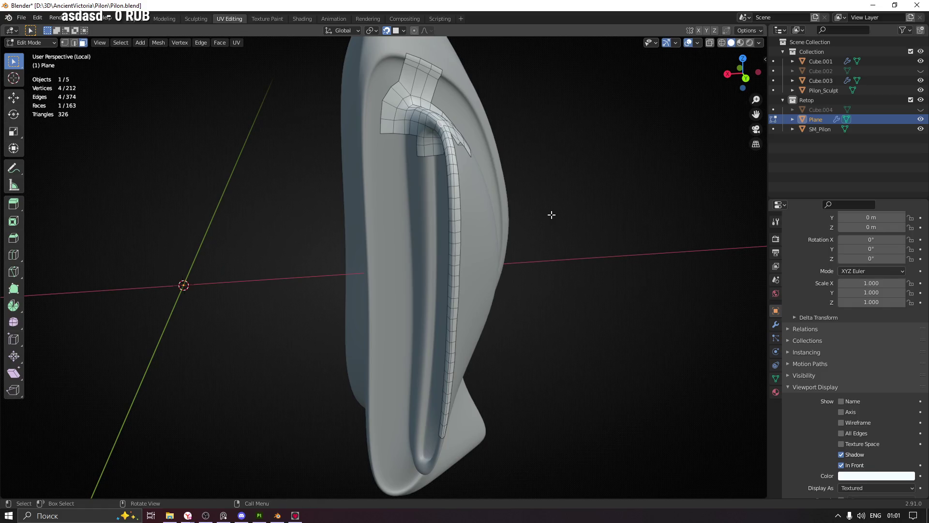
Change the viewport's studio light, trying the second sphere and settling on the first.
left_click(760, 43)
left_click(751, 111)
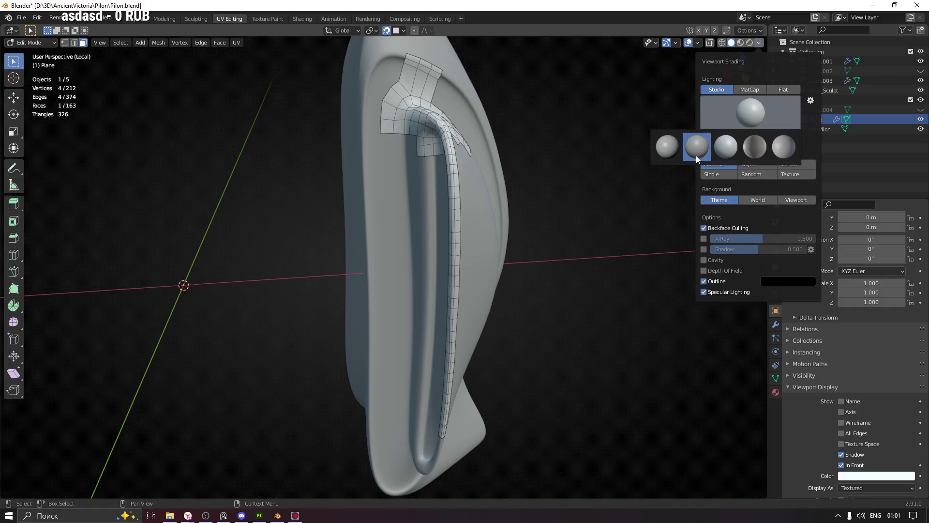
left_click(702, 145)
left_click(742, 115)
left_click(678, 143)
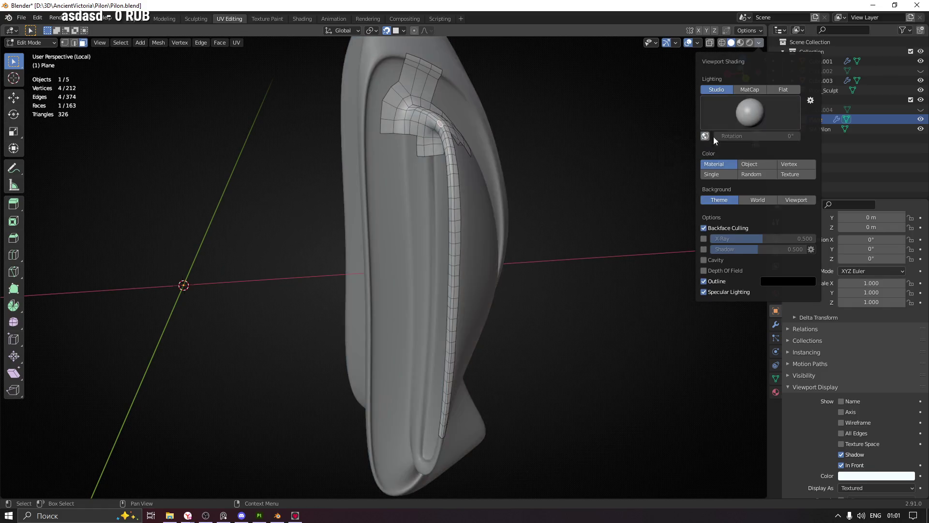
Save Pilon.blend with Ctrl+S.
mouse_move(539, 184)
middle_mouse_down()
mouse_move(444, 193)
mouse_move(556, 180)
middle_mouse_up()
key("ctrl+s")
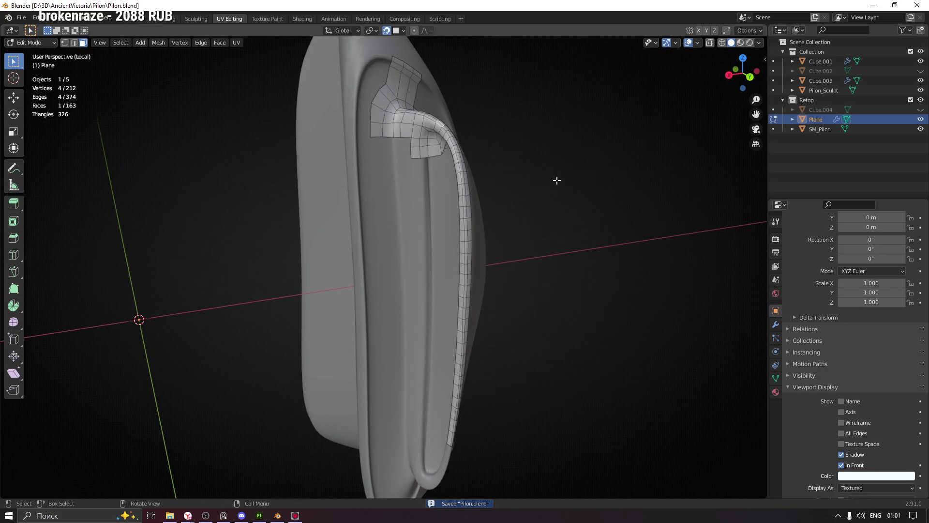
mouse_move(497, 218)
middle_mouse_down()
mouse_move(487, 239)
mouse_move(424, 83)
mouse_move(460, 114)
mouse_move(456, 132)
mouse_move(429, 142)
mouse_move(408, 118)
mouse_move(421, 108)
mouse_move(398, 250)
middle_mouse_up()
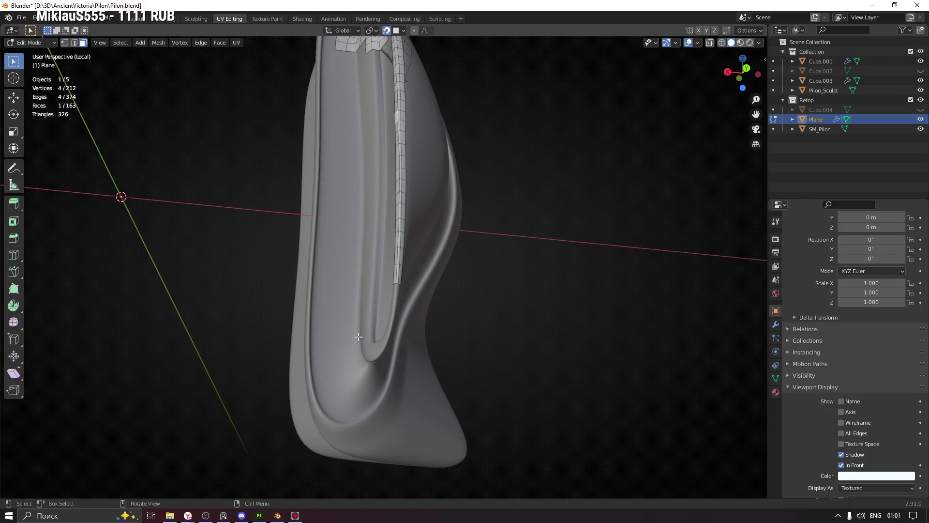
Orbit, zoom and pan around the sculpt to inspect the whole retopo strip.
mouse_move(374, 250)
middle_mouse_down()
mouse_move(326, 268)
mouse_move(368, 233)
mouse_move(350, 144)
middle_mouse_up()
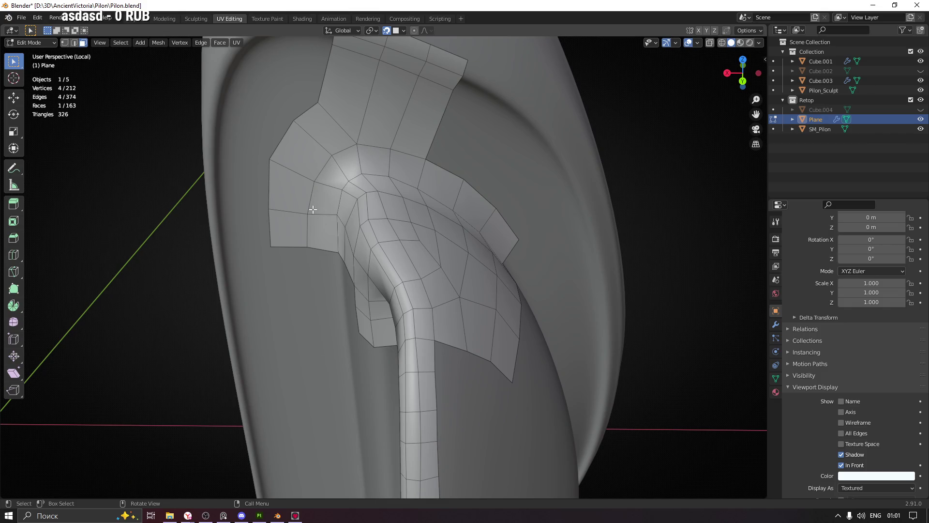
mouse_move(343, 174)
middle_mouse_down("ctrl")
mouse_move(350, 205)
mouse_move(351, 180)
middle_mouse_up("ctrl")
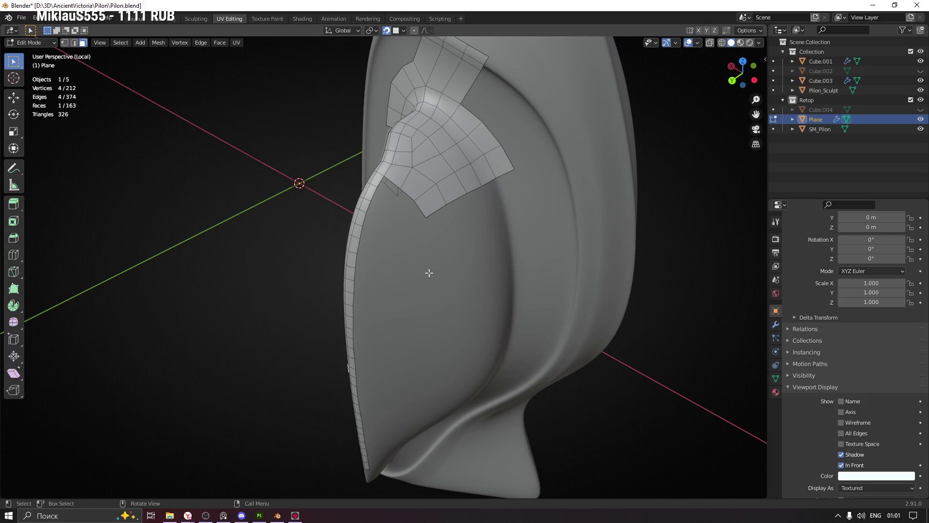
middle_click_drag(501, 213, 470, 249)
middle_click_drag(360, 181, 342, 218)
middle_click_drag(469, 309, 391, 220)
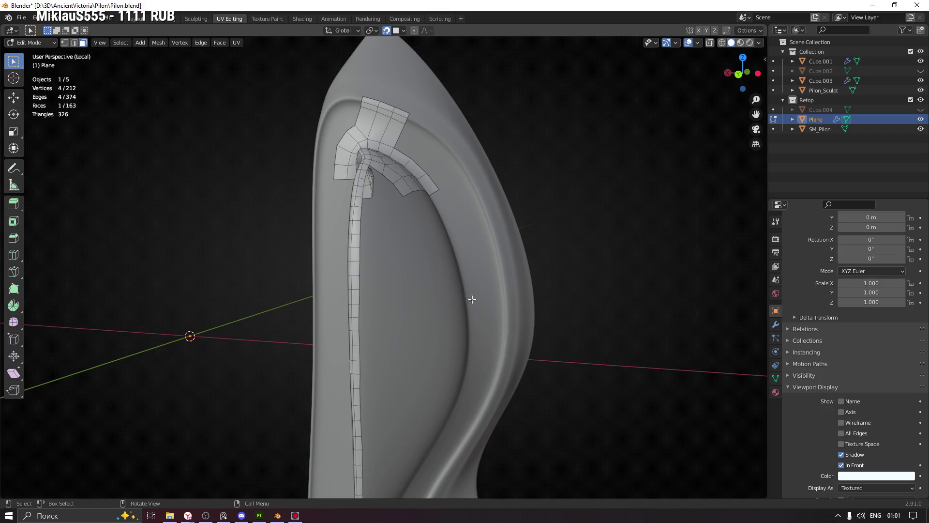
mouse_move(383, 264)
middle_mouse_down()
mouse_move(376, 271)
mouse_move(386, 261)
mouse_move(449, 262)
middle_mouse_up()
mouse_move(326, 257)
middle_mouse_down("shift")
mouse_move(398, 300)
mouse_move(365, 259)
mouse_move(397, 271)
mouse_move(405, 227)
mouse_move(406, 252)
mouse_move(423, 202)
middle_mouse_up("shift")
Select a vertex near the strip's lower end and nudge it along the groove.
left_click(422, 200)
middle_click_drag(464, 230, 413, 217)
mouse_move(454, 247)
middle_mouse_down()
mouse_move(415, 222)
mouse_move(382, 257)
mouse_move(356, 341)
mouse_move(332, 326)
mouse_move(386, 254)
middle_mouse_up()
mouse_move(409, 163)
middle_mouse_down()
mouse_move(402, 174)
mouse_move(435, 190)
mouse_move(396, 182)
mouse_move(448, 132)
mouse_move(460, 100)
mouse_move(433, 102)
mouse_move(389, 200)
middle_mouse_up()
key("g")
left_click(401, 175)
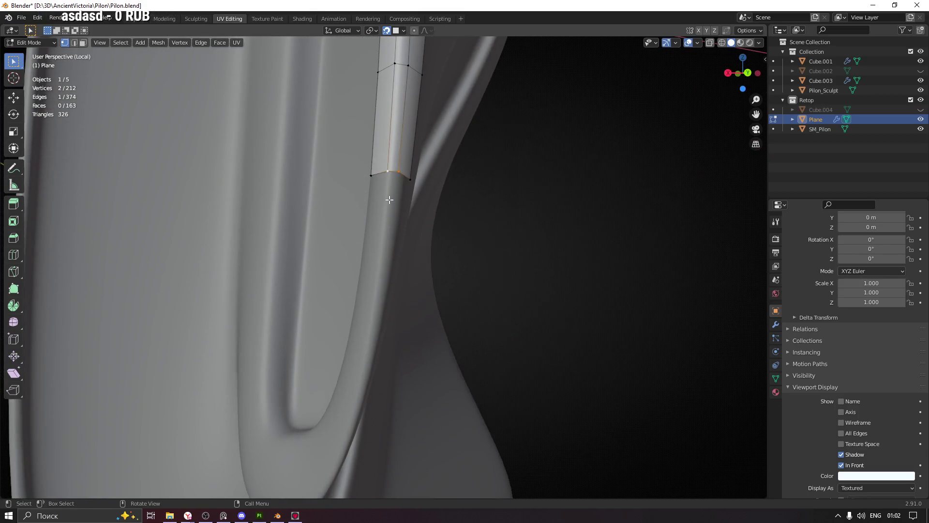
Extrude the strip's bottom edge downward and position the new vertices at the strip end.
key("e")
left_click(383, 233)
left_click(382, 227)
key("g")
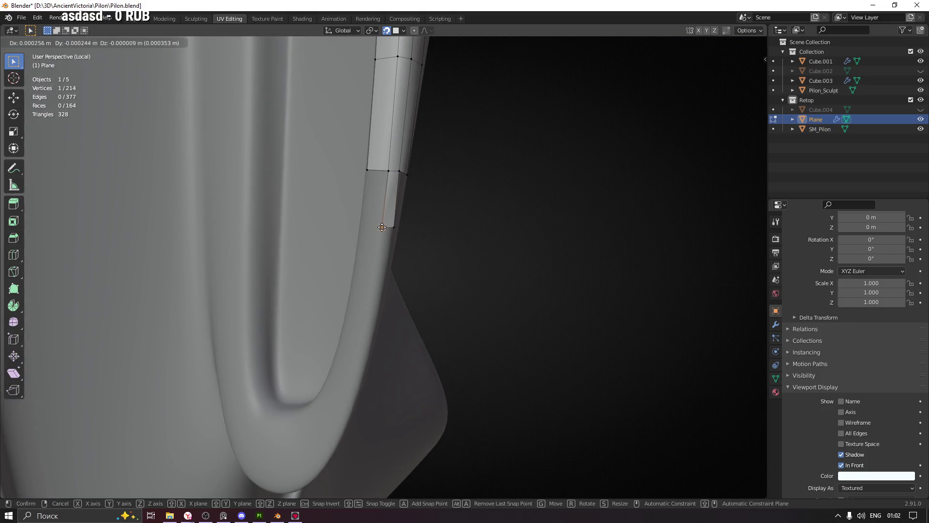
left_click(382, 227)
mouse_move(431, 241)
middle_mouse_down()
mouse_move(393, 225)
mouse_move(439, 208)
mouse_move(444, 193)
mouse_move(388, 226)
mouse_move(436, 209)
mouse_move(450, 226)
mouse_move(363, 181)
mouse_move(372, 210)
middle_mouse_up()
key("g")
left_click(395, 230)
key("g")
left_click(383, 227)
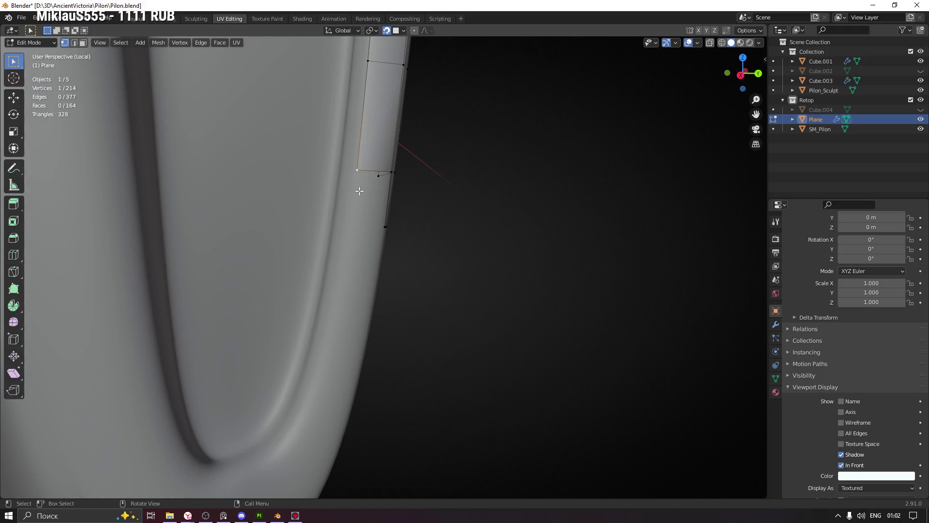
Extrude another vertex, fill a new face with F, and adjust its bottom-left vertex.
key("e")
left_click(353, 227)
left_click(392, 172)
key("f")
mouse_move(363, 220)
middle_mouse_down()
mouse_move(369, 232)
mouse_move(361, 224)
mouse_move(395, 217)
mouse_move(419, 240)
mouse_move(422, 255)
mouse_move(405, 239)
mouse_move(437, 281)
middle_mouse_up()
left_click(358, 220)
key("g")
left_click(355, 221)
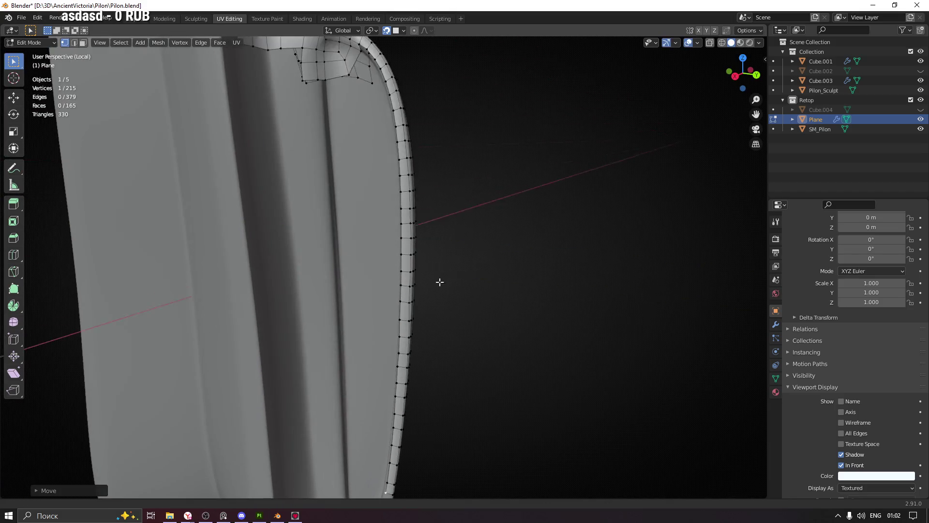
Zoom in on the curved bottom of the rim strip and slide its vertices into place.
middle_click_drag(413, 130, 417, 143)
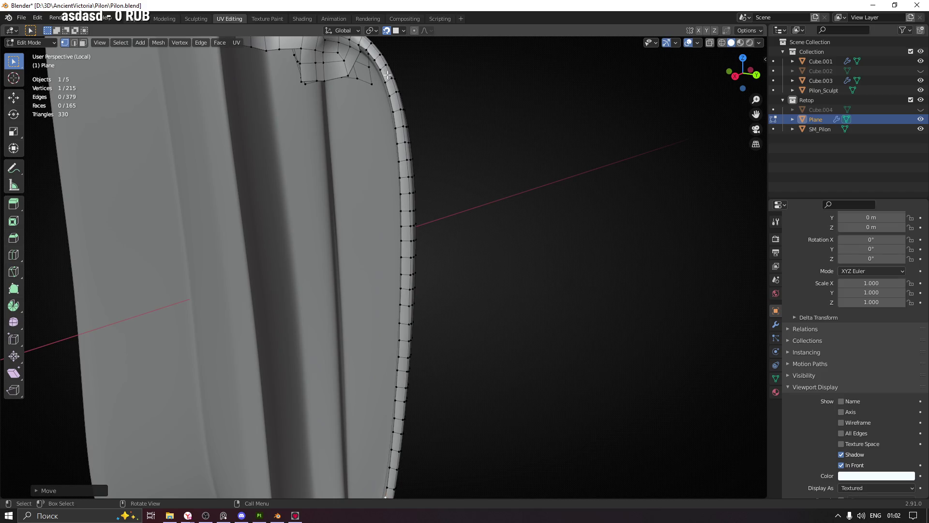
middle_click_drag(404, 188, 411, 227)
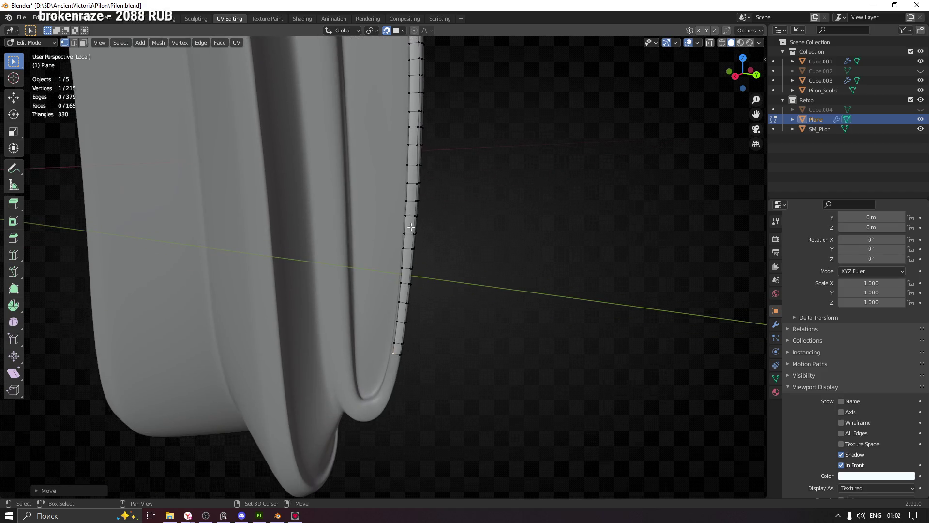
middle_click_drag(431, 300, 411, 353)
scroll(377, 213, "up", 6)
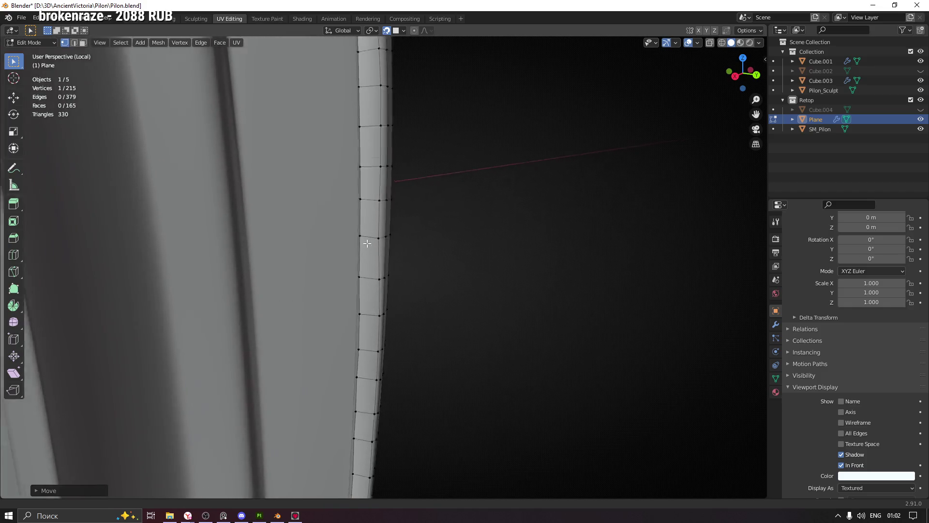
mouse_move(396, 240)
middle_mouse_down()
mouse_move(372, 189)
mouse_move(374, 200)
middle_mouse_up()
left_click_drag(376, 202, 378, 200)
left_click_drag(376, 287, 379, 288)
left_click_drag(374, 124, 376, 145)
Keep adjusting the upper and lower middle-column vertices so the strip follows the groove.
middle_click_drag(377, 145, 384, 201)
left_click_drag(384, 201, 385, 205)
left_click_drag(382, 124, 385, 124)
mouse_move(385, 124)
middle_mouse_down()
mouse_move(400, 197)
mouse_move(378, 192)
middle_mouse_up()
left_click_drag(382, 191, 383, 191)
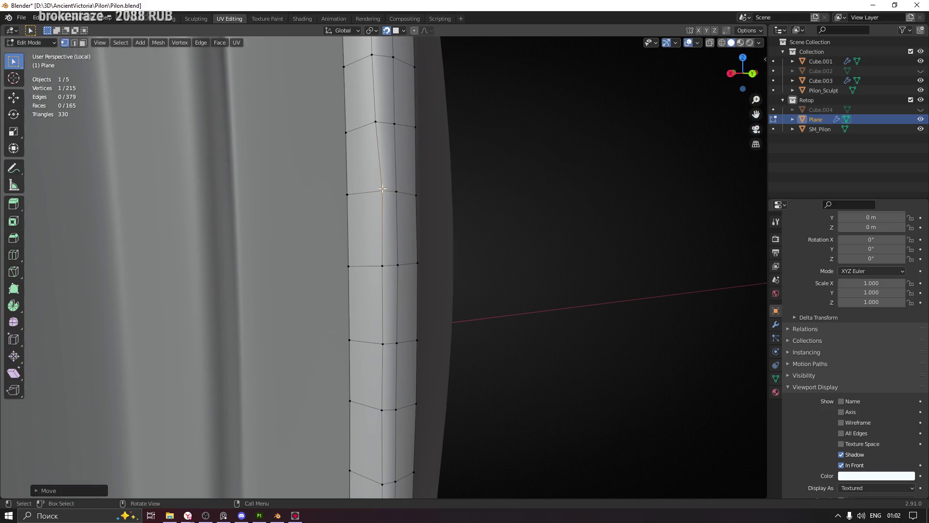
left_click_drag(376, 122, 380, 124)
middle_click_drag(380, 124, 380, 189)
left_click_drag(385, 189, 386, 192)
left_click_drag(376, 113, 382, 114)
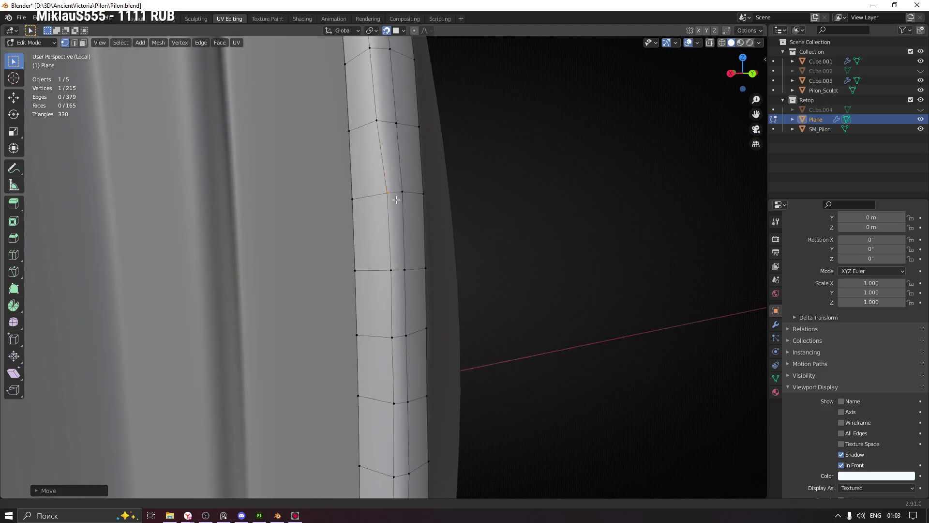
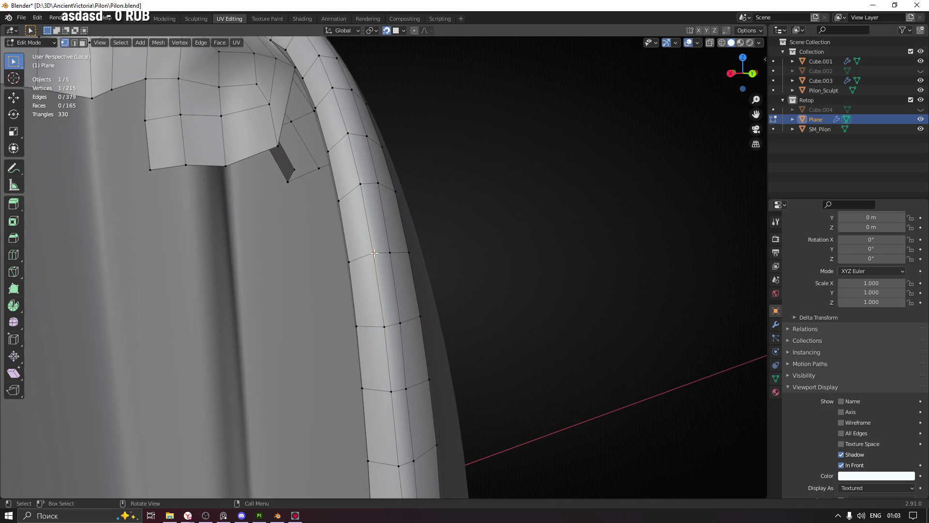
Drag the first strip vertices onto the Pilon rim surface, checking them from several angles.
mouse_move(374, 252)
left_mouse_down()
mouse_move(370, 179)
mouse_move(363, 184)
left_mouse_up()
middle_click_drag(363, 184, 377, 249, "shift")
left_click_drag(377, 248, 374, 249)
middle_click_drag(373, 248, 372, 259)
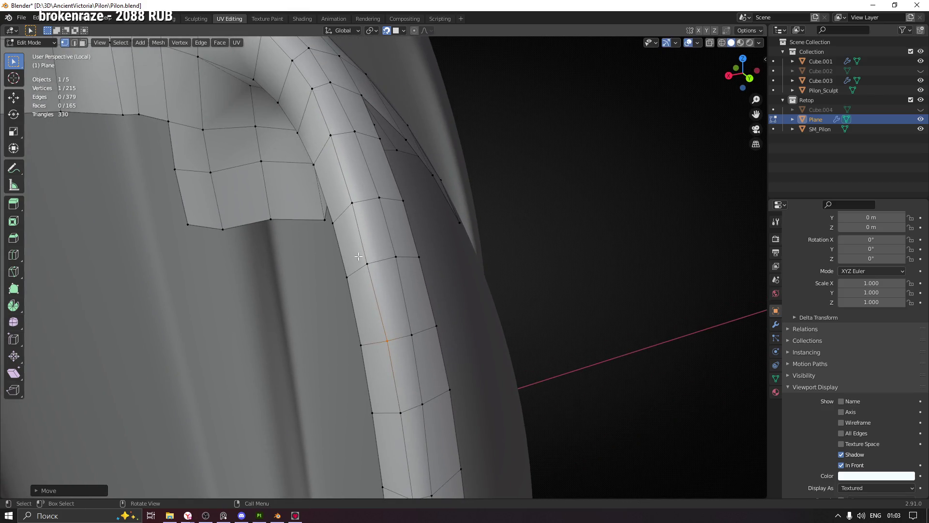
left_click_drag(371, 259, 370, 256)
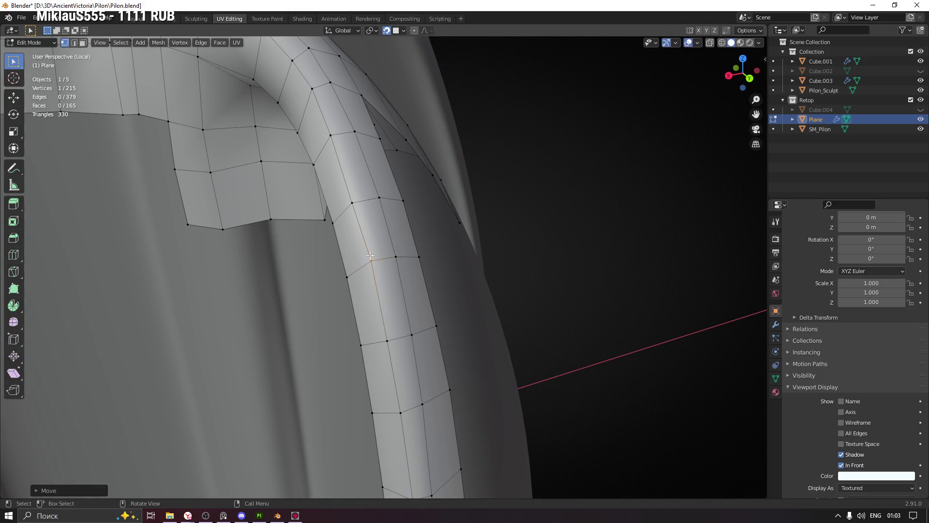
left_click_drag(355, 202, 358, 202)
mouse_move(330, 129)
middle_mouse_down()
mouse_move(353, 114)
mouse_move(330, 135)
middle_mouse_up()
left_click_drag(330, 134, 334, 133)
mouse_move(334, 133)
middle_mouse_down()
mouse_move(349, 276)
mouse_move(306, 259)
middle_mouse_up()
left_click_drag(310, 246, 311, 243)
Move the remaining strip vertices along the rim, including where the strip branches.
left_click(289, 201)
left_click_drag(289, 201, 290, 196)
left_click_drag(252, 157, 255, 152)
middle_click_drag(256, 151, 266, 197)
left_click_drag(276, 204, 232, 166)
left_click_drag(194, 128, 194, 127)
middle_click_drag(151, 132, 260, 183)
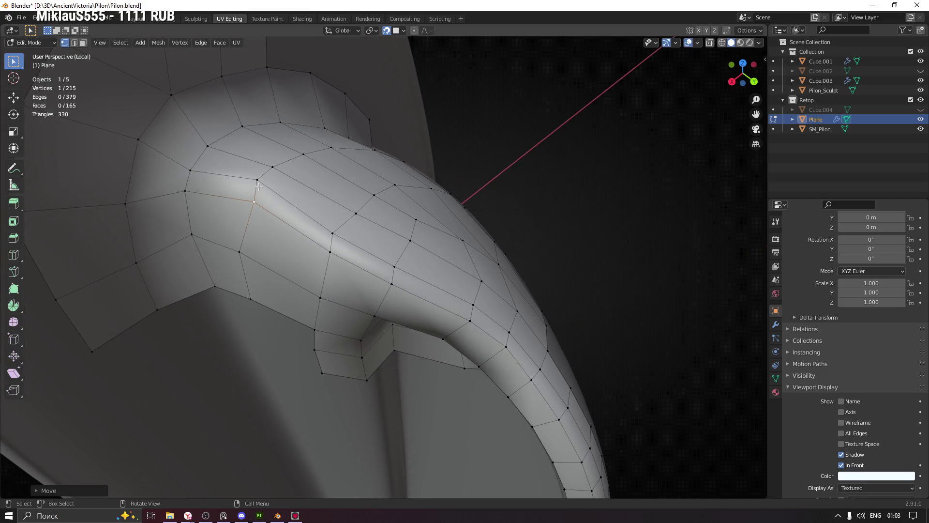
left_click_drag(259, 179, 261, 187)
scroll(455, 265, "down", 6)
mouse_move(454, 266)
middle_mouse_down()
mouse_move(502, 299)
mouse_move(521, 336)
mouse_move(414, 259)
mouse_move(378, 263)
mouse_move(439, 233)
mouse_move(411, 262)
mouse_move(450, 268)
mouse_move(438, 264)
middle_mouse_up()
Save Pilon.blend and orbit around the model to review the strip.
key("ctrl+s")
scroll(438, 233, "down", 8)
scroll(413, 234, "up", 6)
mouse_move(413, 235)
middle_mouse_down()
mouse_move(388, 197)
mouse_move(382, 217)
middle_mouse_up()
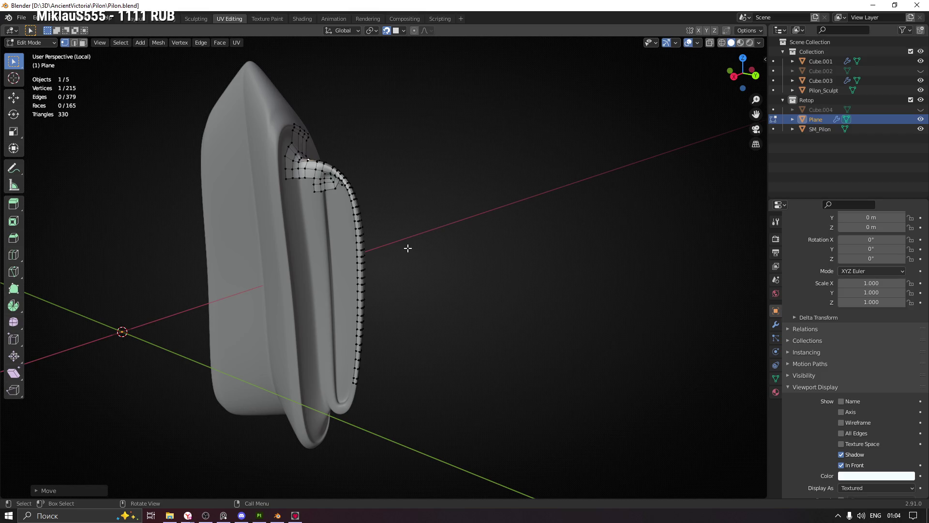
Quit Marmoset Toolbag without saving its scene.
key("alt+Tab")
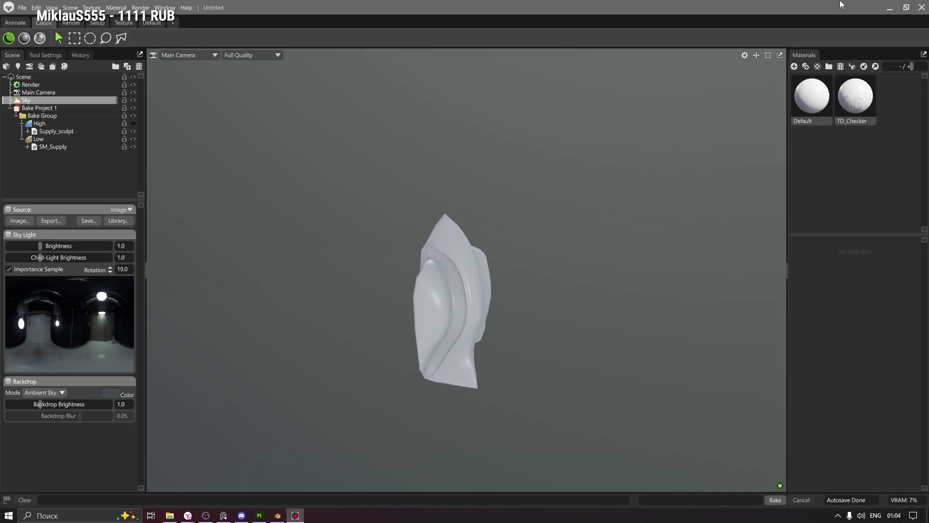
left_click(922, 8)
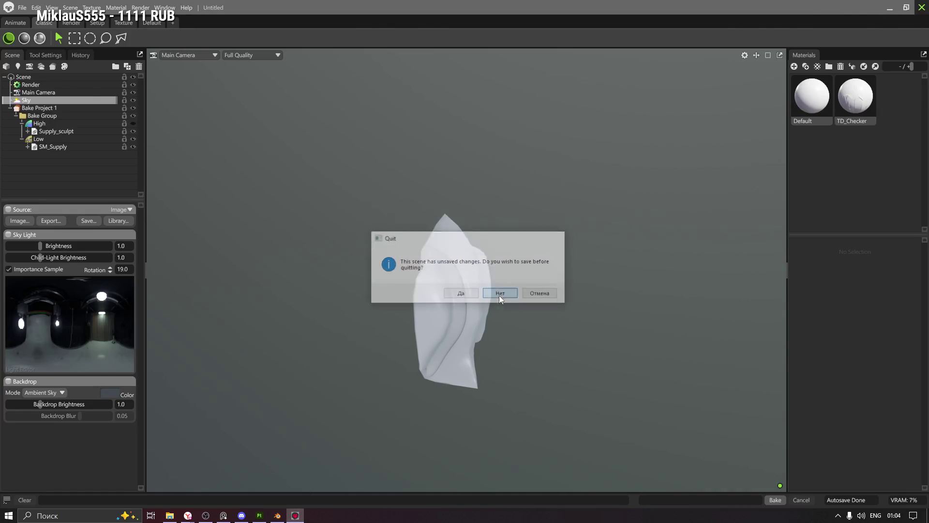
left_click(499, 294)
key("alt+Tab")
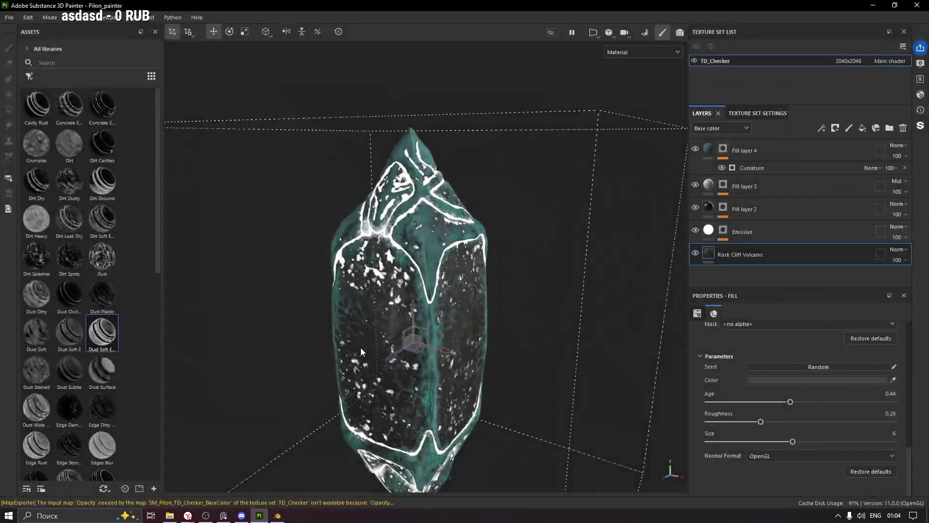
Close the Pilon_painter project with Ctrl+Q and choose Discard for its unsaved changes.
mouse_move(492, 190)
left_mouse_down("alt")
mouse_move(373, 182)
mouse_move(465, 202)
left_mouse_up("alt")
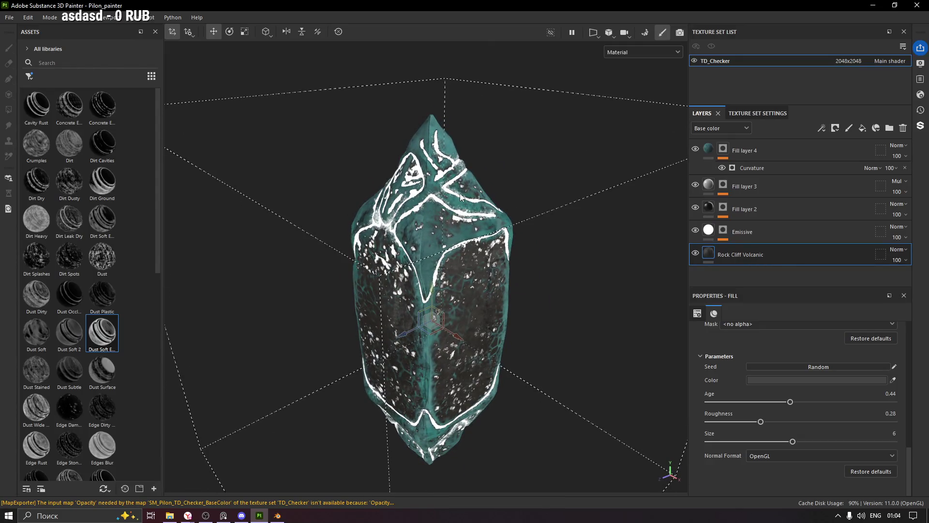
key("ctrl+q")
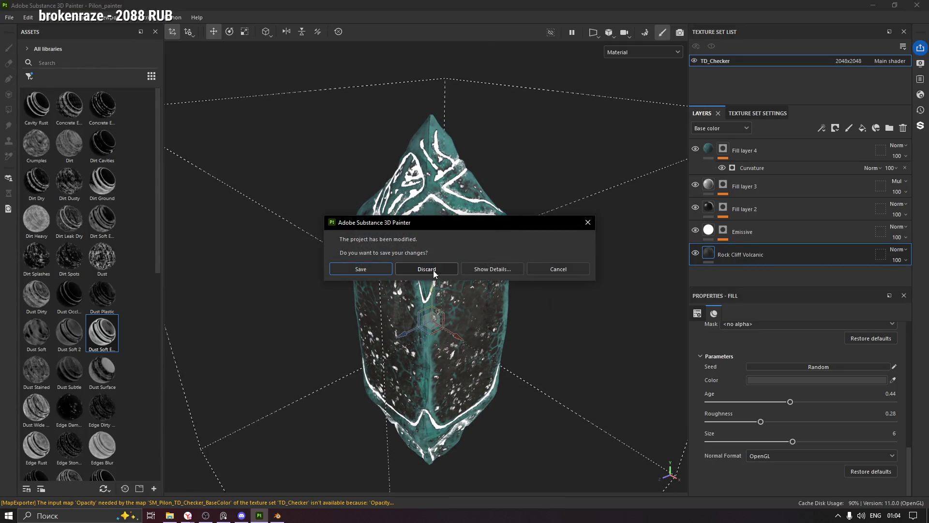
left_click(441, 270)
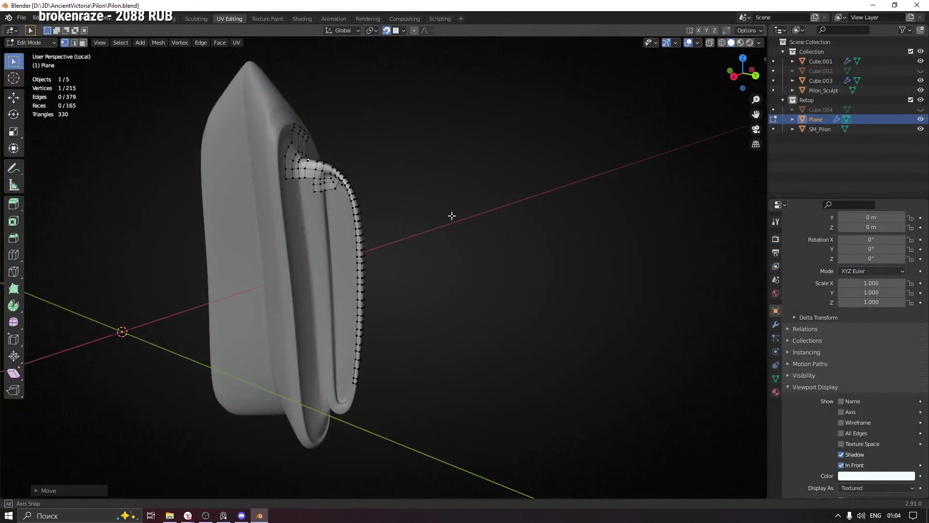
Extrude a new vertex past the strip's lower end and fill a face across the bottom gap.
mouse_move(442, 222)
middle_mouse_down()
mouse_move(406, 222)
mouse_move(402, 207)
middle_mouse_up()
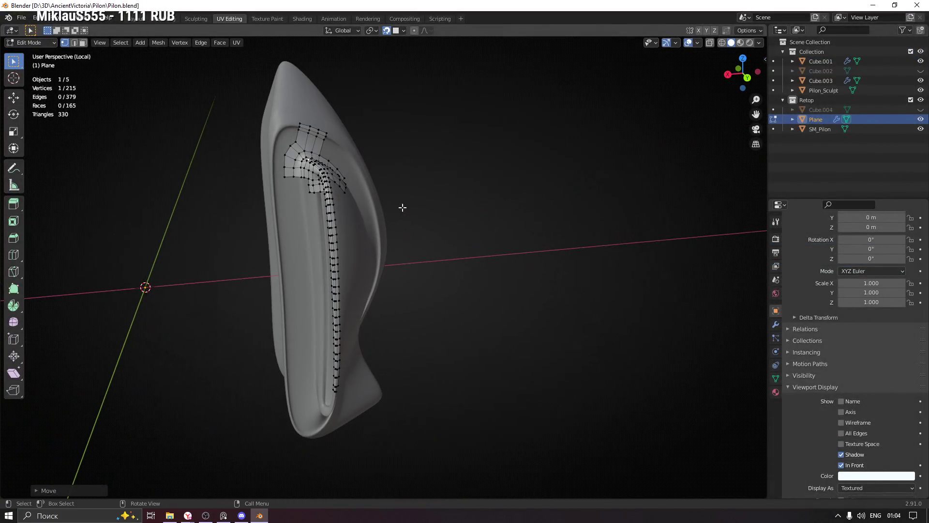
middle_click_drag(321, 206, 358, 199)
scroll(367, 194, "up", 6)
mouse_move(357, 137)
middle_mouse_down()
mouse_move(442, 193)
mouse_move(488, 182)
middle_mouse_up()
scroll(477, 290, "up", 3)
mouse_move(478, 291)
middle_mouse_down("shift")
mouse_move(365, 77)
mouse_move(394, 29)
mouse_move(413, 160)
middle_mouse_up("shift")
scroll(413, 161, "down", 3)
middle_click_drag(407, 284, 322, 279)
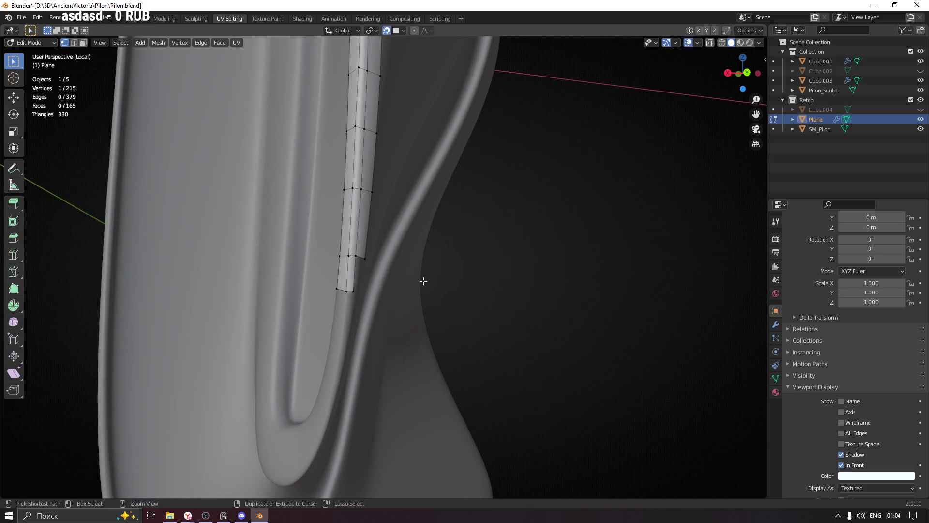
scroll(423, 280, "up", 4)
middle_click_drag(268, 306, 294, 310)
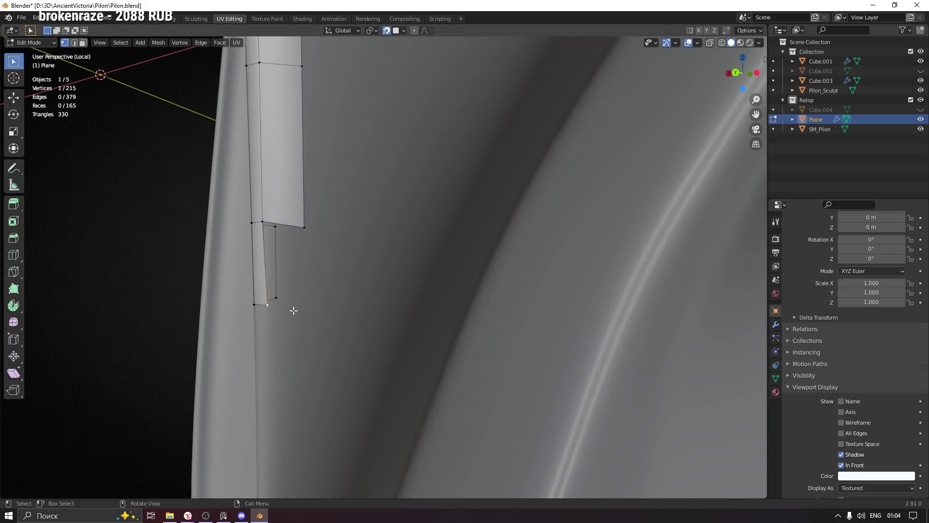
key("e")
left_click(307, 309)
left_click(262, 222)
key("f")
Reposition the new bottom vertices so they sit on the rim.
scroll(306, 322, "down", 1)
left_click(300, 294)
mouse_move(300, 294)
middle_mouse_down()
mouse_move(357, 75)
mouse_move(350, 240)
mouse_move(300, 249)
middle_mouse_up()
key("g")
left_click(357, 74)
left_click(299, 248)
key("g")
left_click(289, 324)
mouse_move(289, 324)
middle_mouse_down()
mouse_move(405, 255)
mouse_move(374, 207)
mouse_move(394, 190)
middle_mouse_up()
Save Pilon.blend, undo the last change, and select the outer bottom corner vertex.
key("ctrl+s")
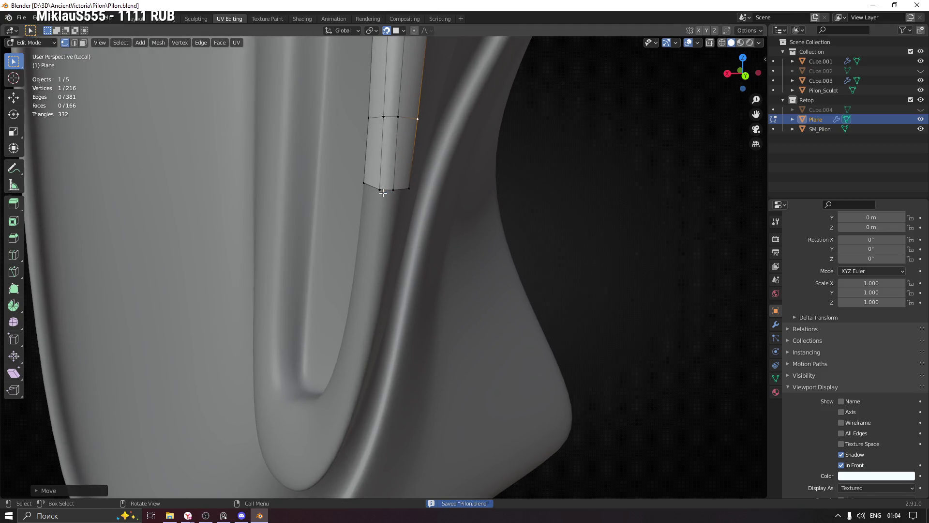
key("ctrl+z")
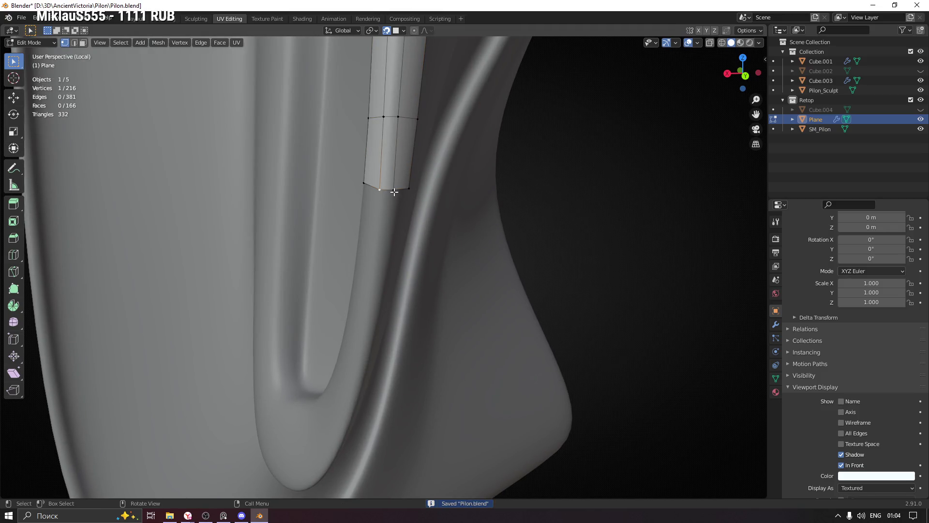
left_click(381, 190)
mouse_move(391, 200)
middle_mouse_down()
mouse_move(392, 218)
mouse_move(390, 201)
mouse_move(411, 222)
mouse_move(366, 208)
mouse_move(399, 203)
mouse_move(400, 194)
middle_mouse_up()
Extrude a chain of vertices from the strip's bottom edge down along the rim.
key("e")
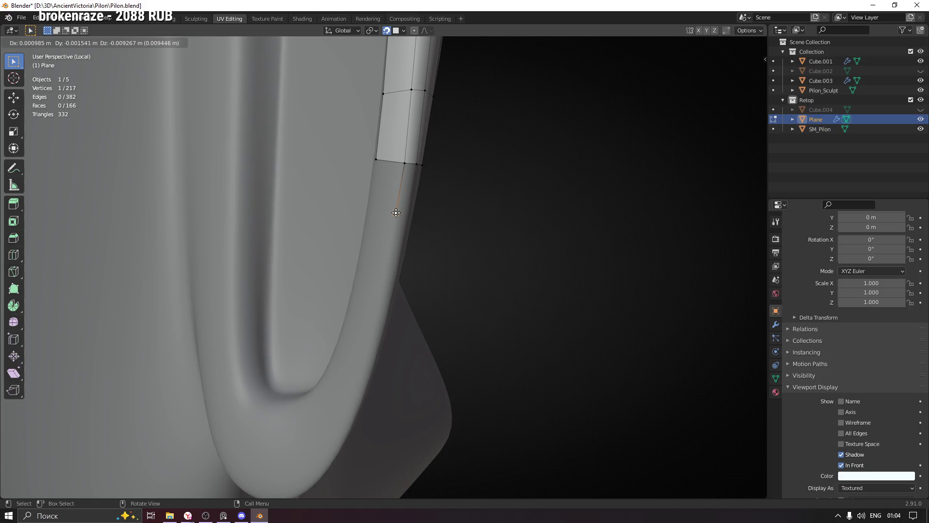
left_click(395, 213)
mouse_move(413, 232)
middle_mouse_down()
mouse_move(409, 222)
mouse_move(421, 236)
mouse_move(402, 262)
mouse_move(411, 268)
mouse_move(406, 220)
mouse_move(409, 239)
middle_mouse_up()
key("g")
left_click(397, 211)
key("e")
left_click(390, 252)
key("e")
left_click(382, 293)
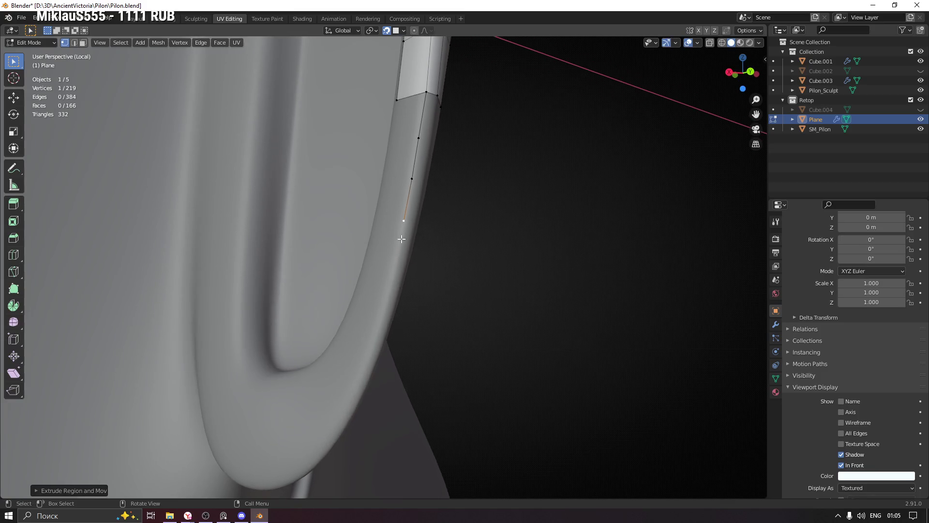
key("e")
left_click(393, 270)
middle_click_drag(392, 271, 419, 264)
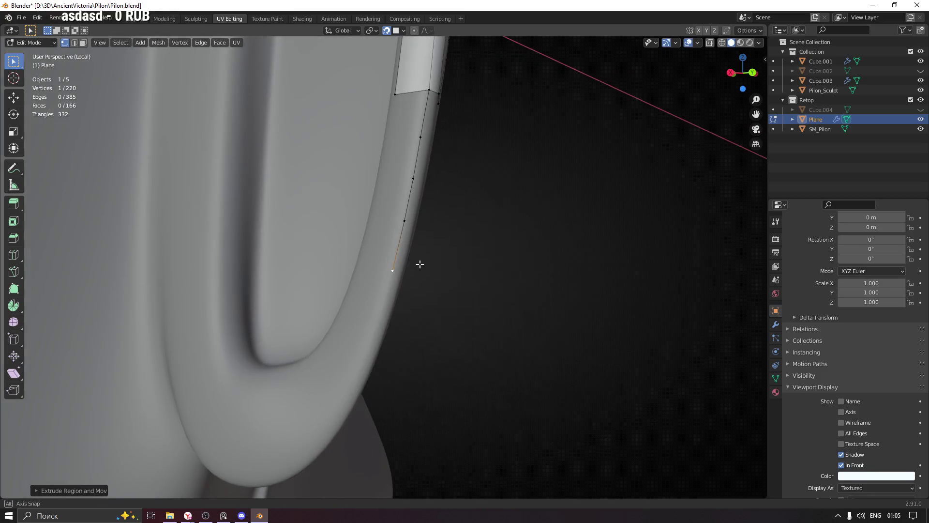
key("e")
left_click(380, 314)
key("e")
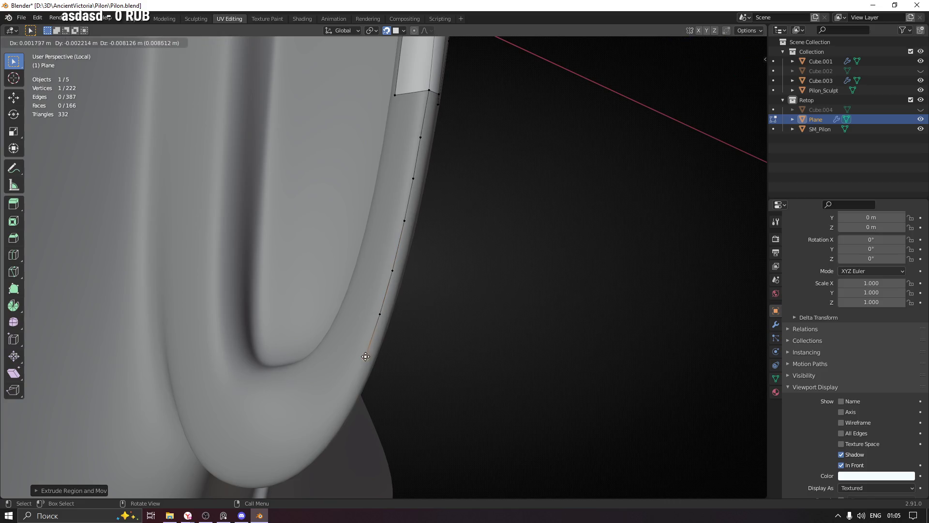
left_click(365, 358)
mouse_move(365, 357)
middle_mouse_down()
mouse_move(400, 342)
mouse_move(411, 296)
mouse_move(411, 326)
mouse_move(386, 329)
middle_mouse_up()
Continue the vertex chain around the rim's lower bend and up where it turns.
key("e")
left_click(392, 321)
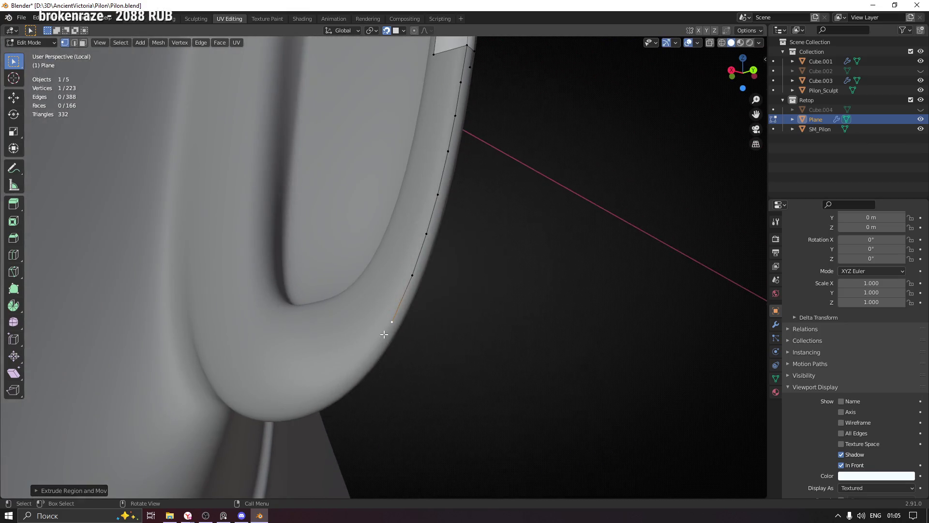
key("e")
left_click(366, 361)
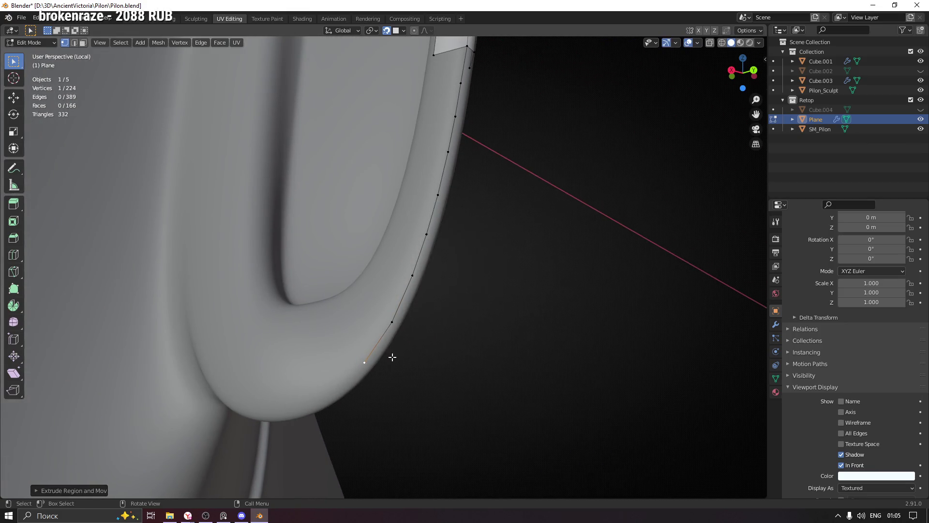
key("e")
left_click(327, 398)
mouse_move(327, 398)
middle_mouse_down()
mouse_move(331, 329)
mouse_move(431, 316)
middle_mouse_up()
key("e")
left_click(422, 312)
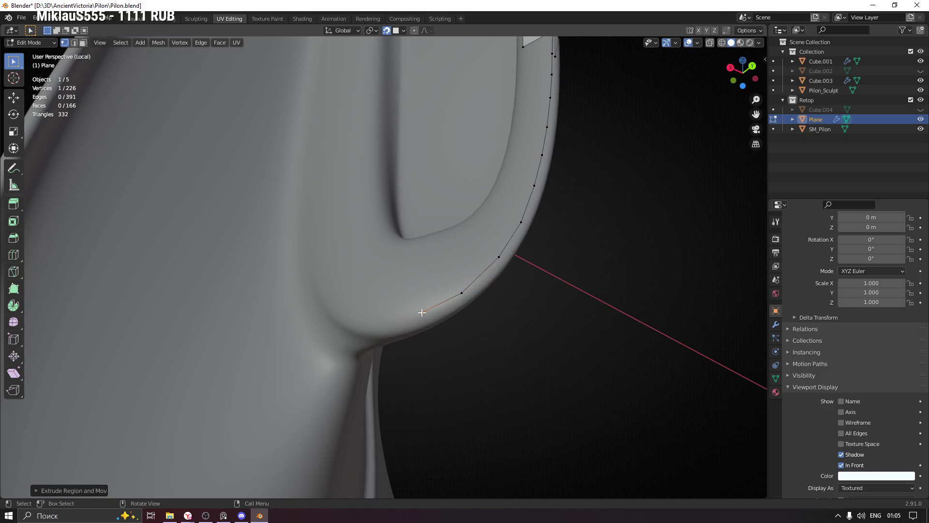
key("e")
left_click(374, 327)
mouse_move(376, 326)
middle_mouse_down()
mouse_move(348, 288)
mouse_move(395, 259)
mouse_move(368, 312)
middle_mouse_up()
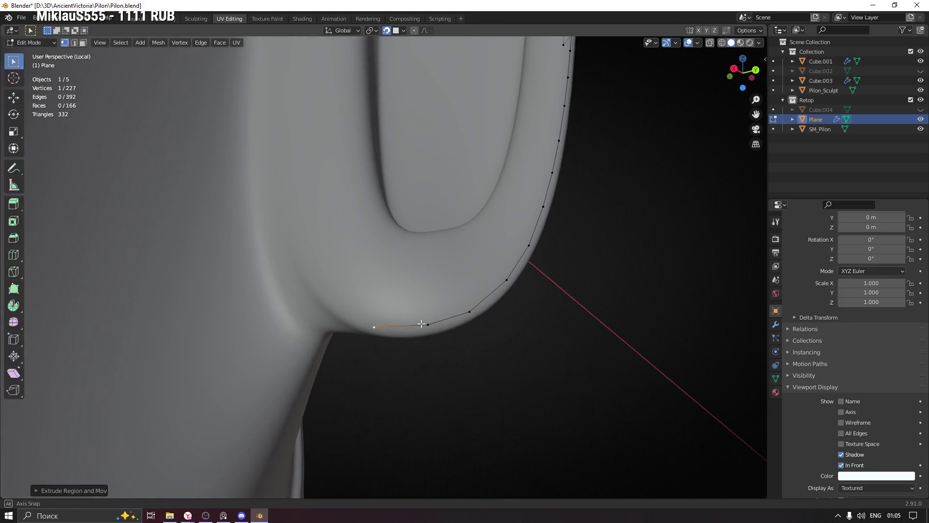
key("e")
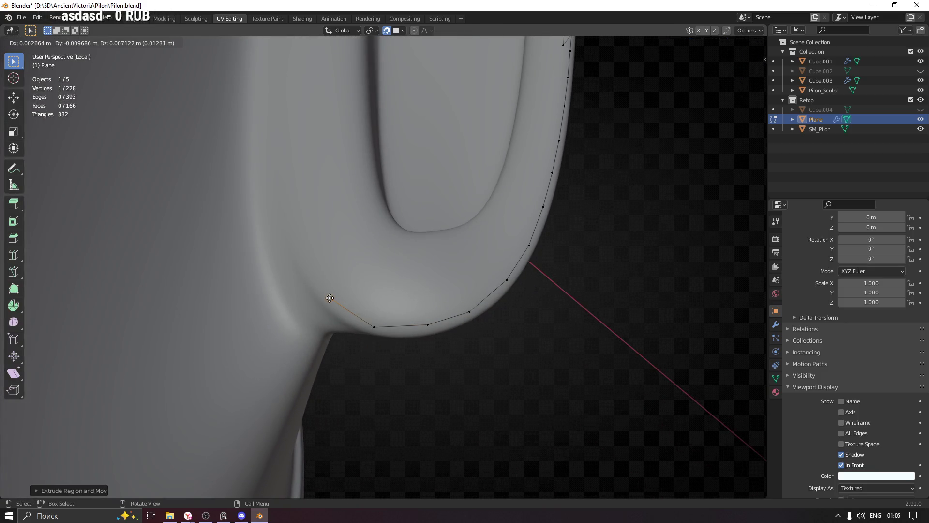
left_click(329, 298)
mouse_move(384, 245)
middle_mouse_down()
mouse_move(602, 267)
mouse_move(549, 228)
mouse_move(522, 320)
mouse_move(483, 242)
mouse_move(511, 333)
mouse_move(503, 193)
middle_mouse_up()
scroll(508, 150, "up", 3)
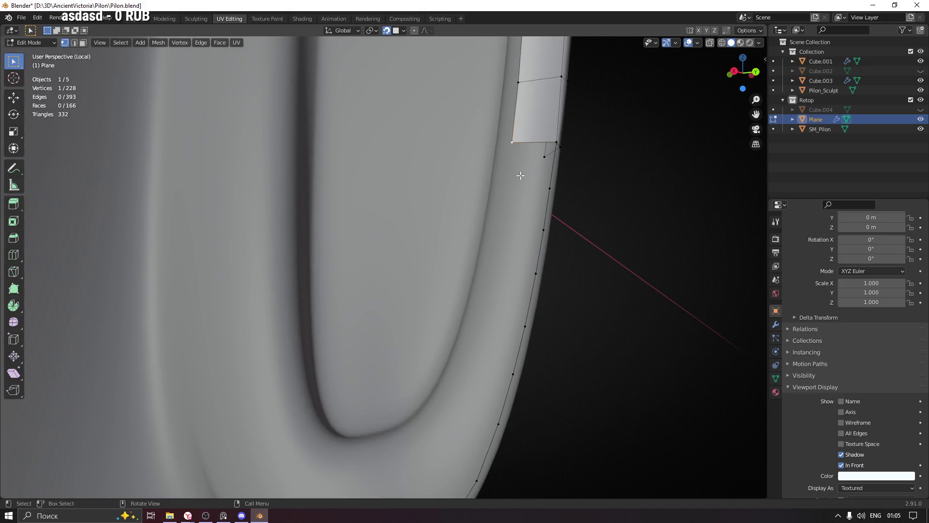
key("g")
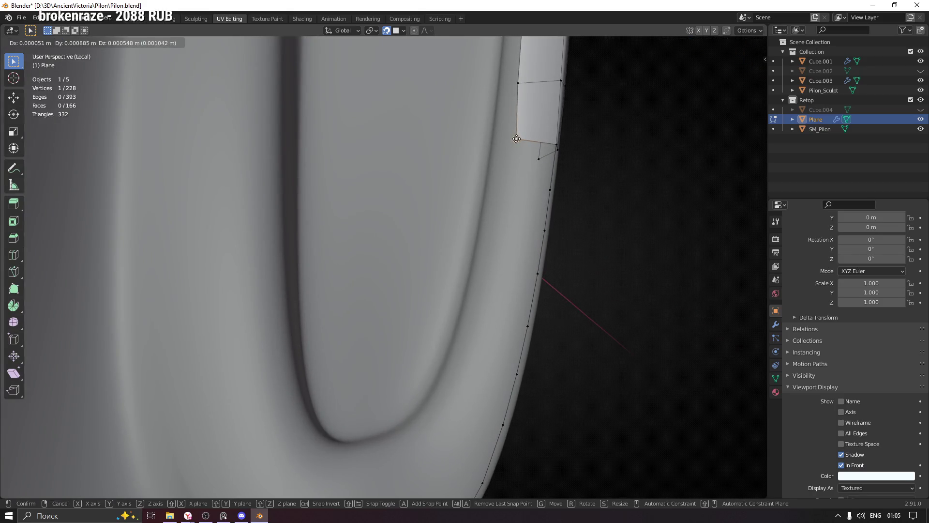
left_click(514, 139)
scroll(519, 201, "down", 2)
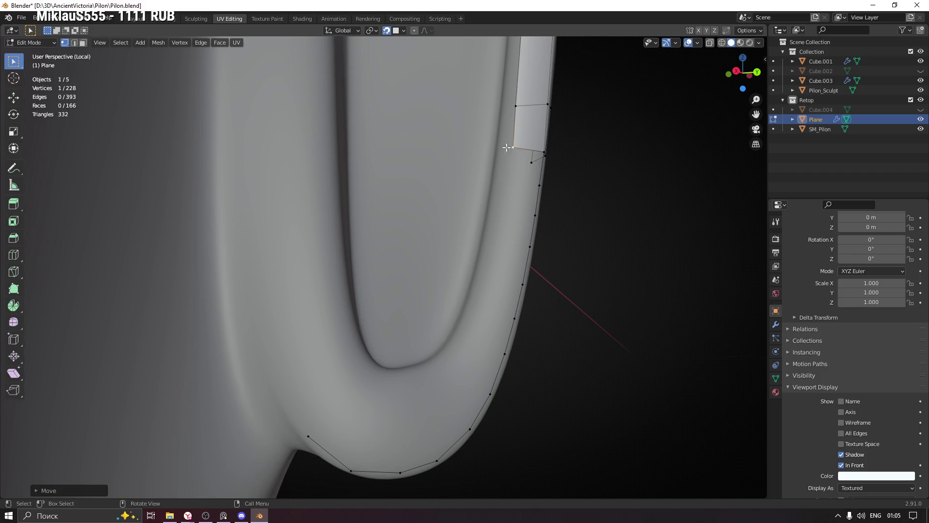
middle_click_drag(506, 148, 471, 246, "shift")
mouse_move(484, 89)
middle_mouse_down("shift")
mouse_move(435, 193)
mouse_move(441, 107)
middle_mouse_up("shift")
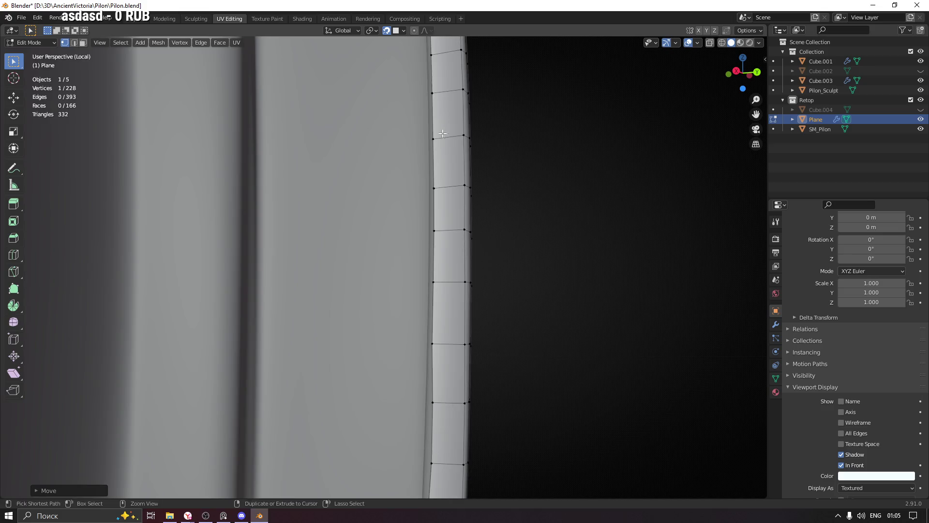
scroll(452, 189, "down", 6)
scroll(438, 184, "down", 4, "shift")
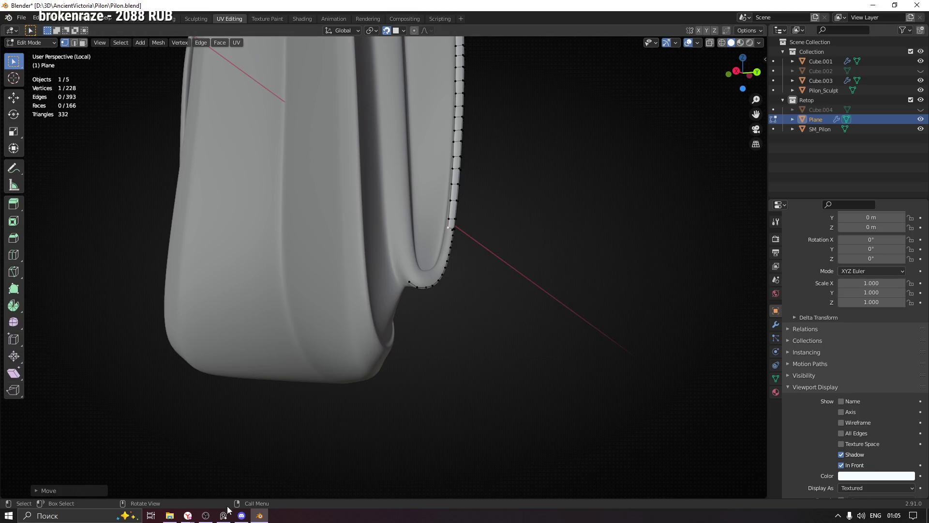
left_click(206, 515)
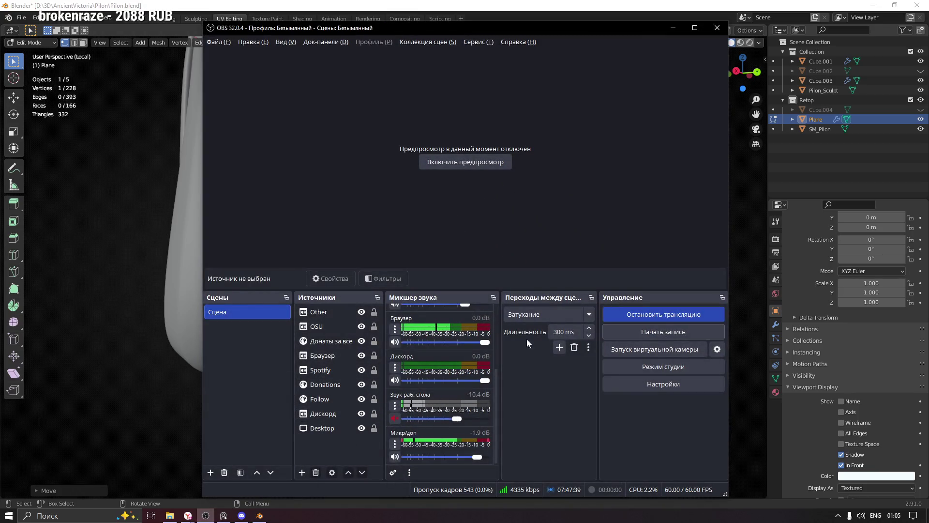
left_click(672, 27)
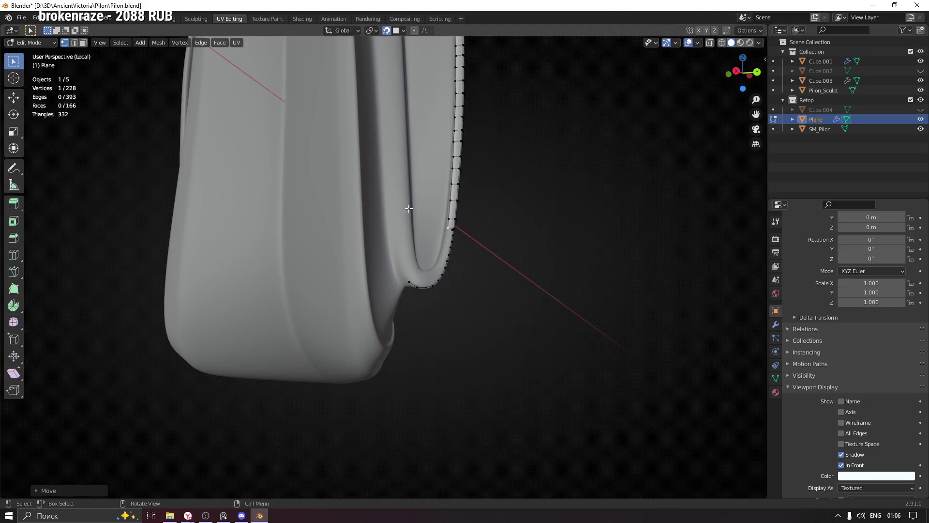
middle_click_drag(421, 222, 446, 241)
scroll(445, 241, "up", 3)
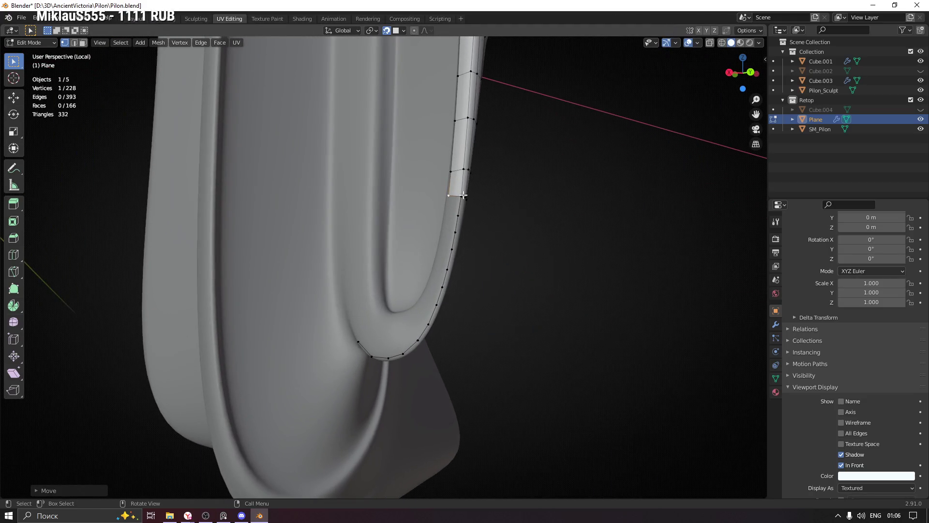
scroll(460, 199, "up", 2)
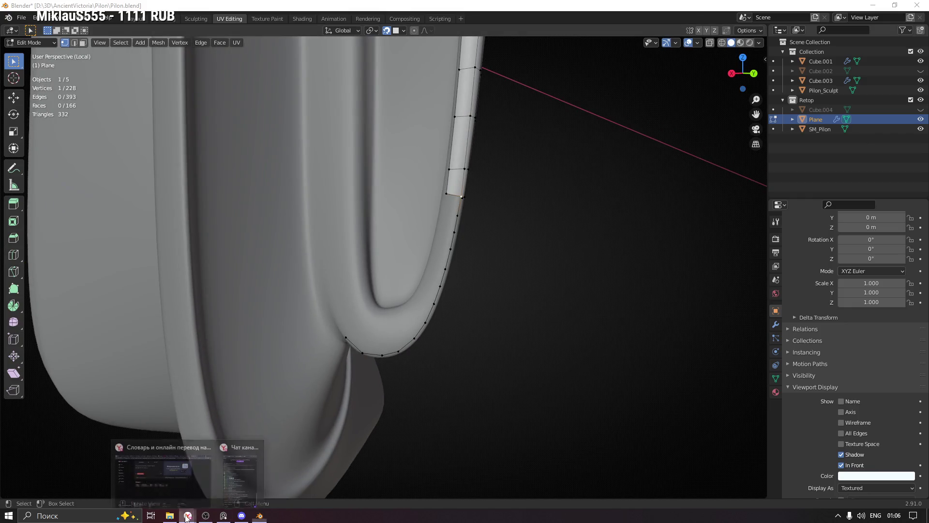
left_click(188, 516)
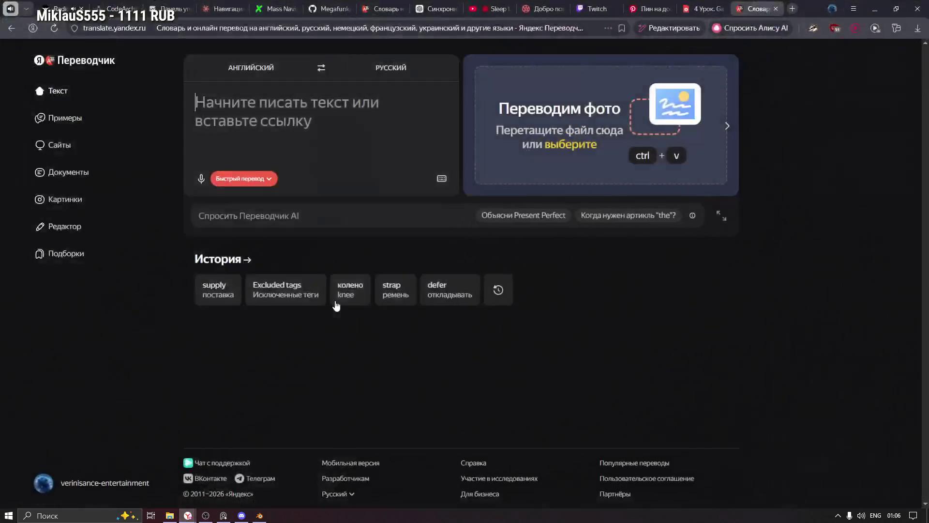
Close the translator tab and choose 'Вернуться в Twitch' from the dashboard's account menu.
left_click(776, 8)
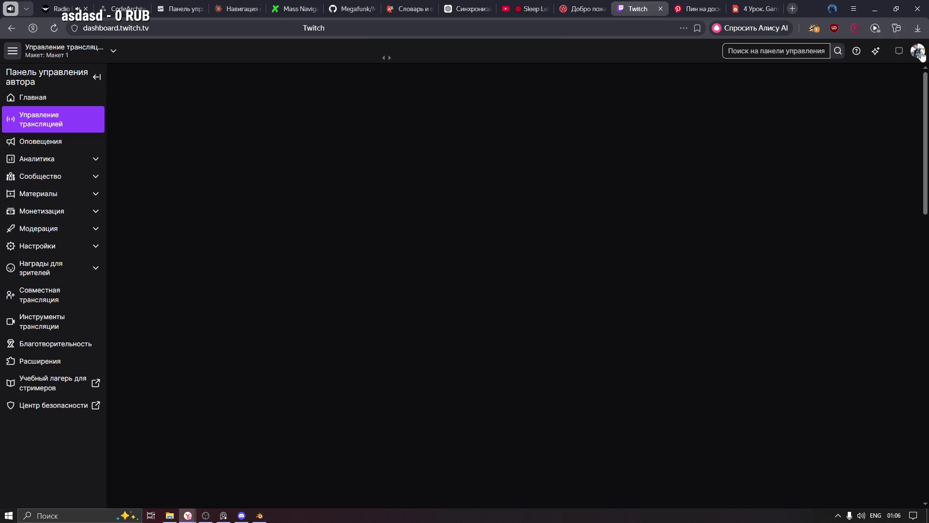
left_click(920, 53)
left_click(886, 101)
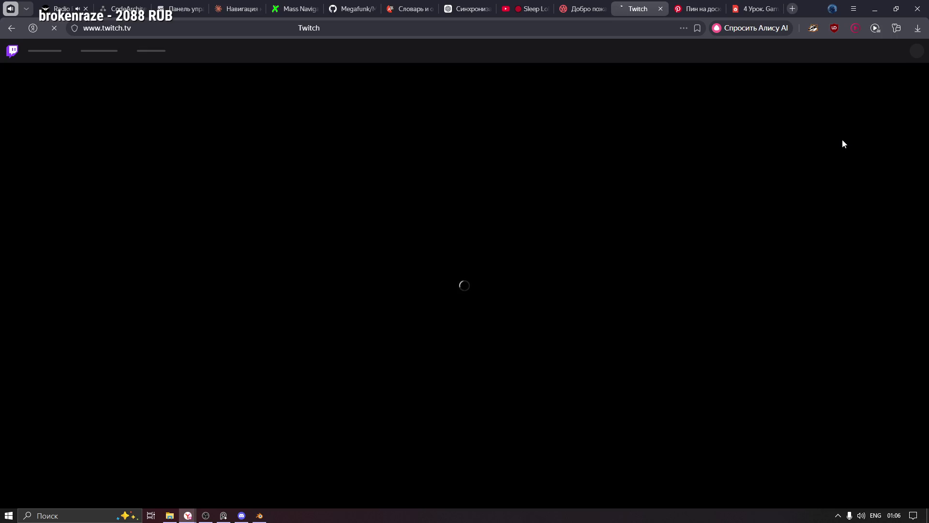
Briefly restore and minimize OBS, then switch back to Blender.
left_click(205, 515)
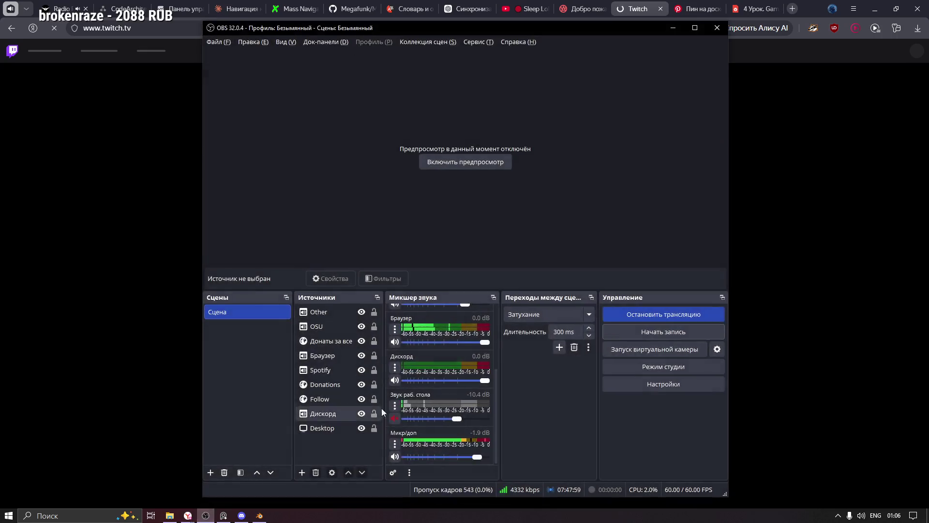
left_click(206, 515)
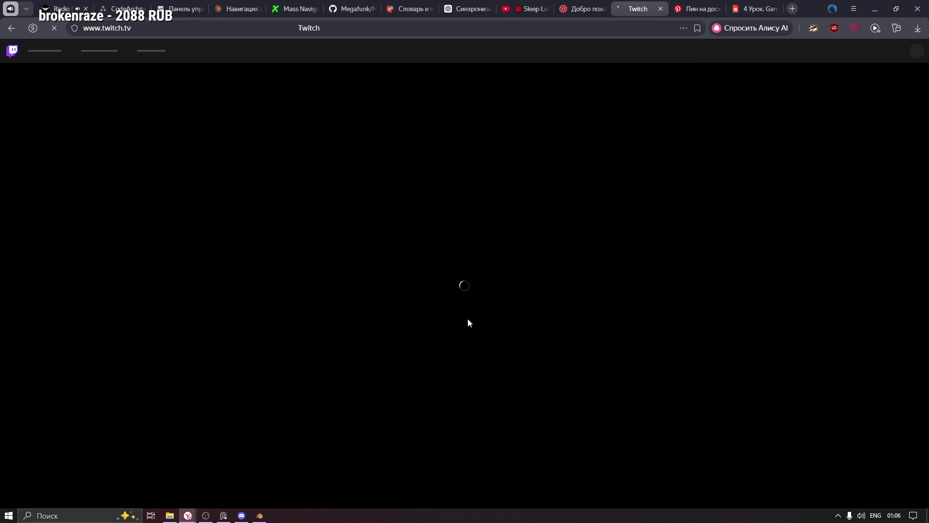
left_click(260, 516)
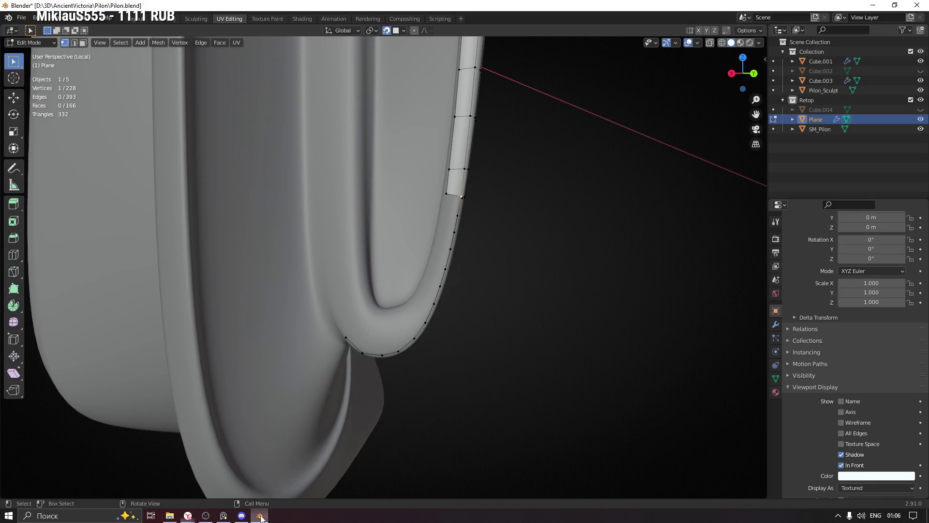
middle_click_drag(520, 213, 474, 315)
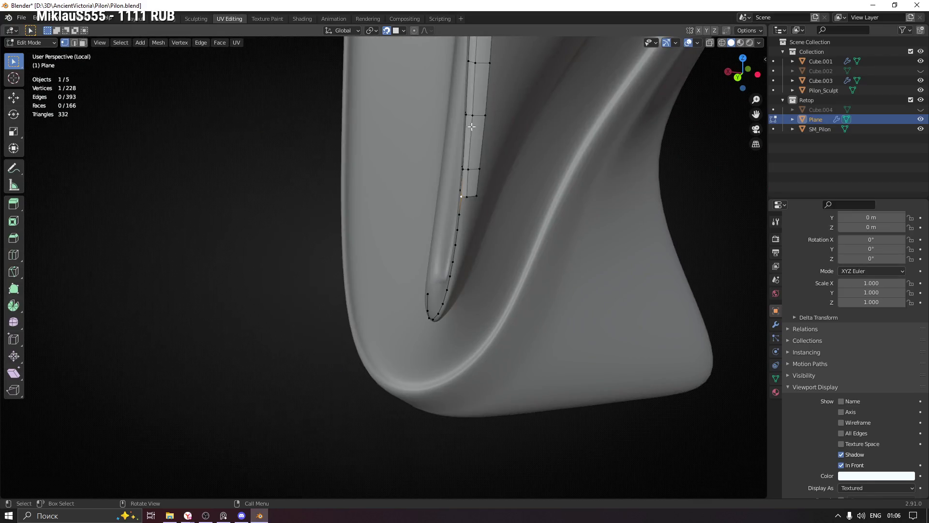
scroll(463, 341, "down", 5)
scroll(486, 351, "up", 3)
mouse_move(487, 351)
middle_mouse_down()
mouse_move(367, 274)
mouse_move(473, 222)
mouse_move(456, 236)
middle_mouse_up()
left_click(224, 516)
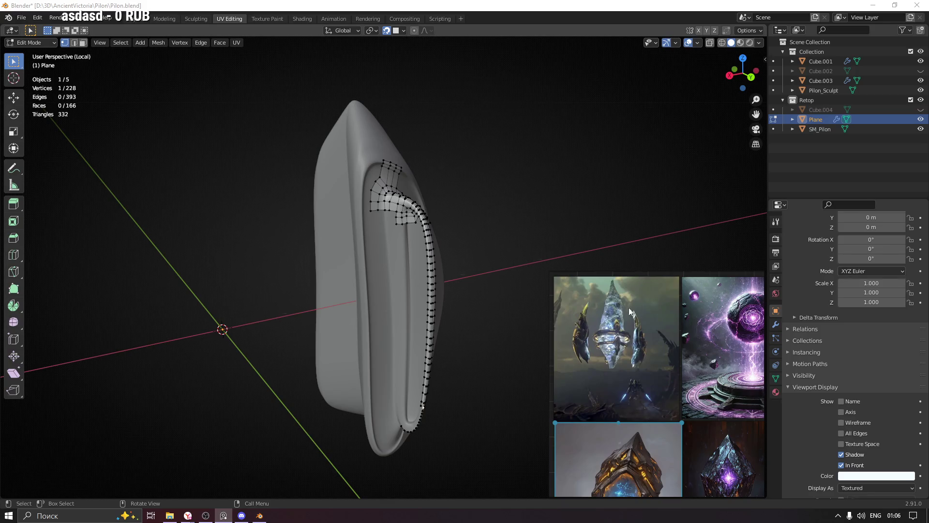
mouse_move(670, 278)
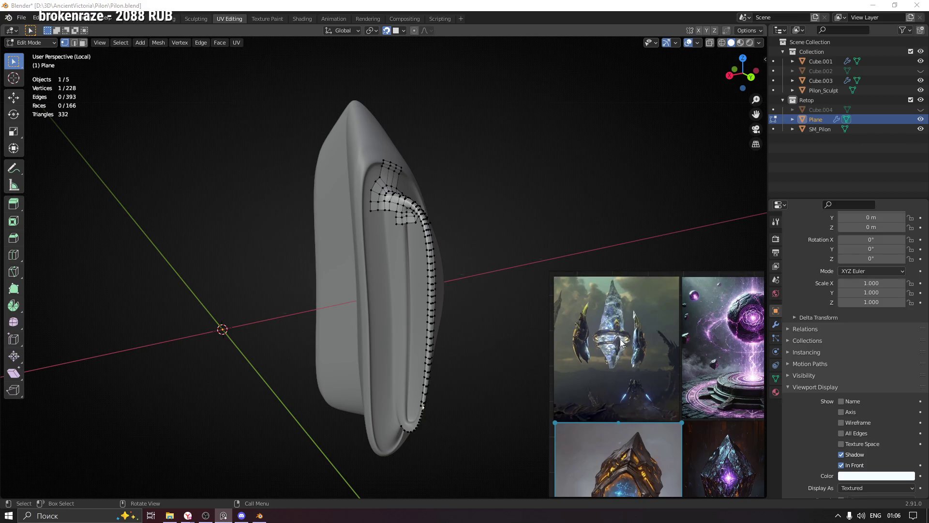
left_click(728, 275)
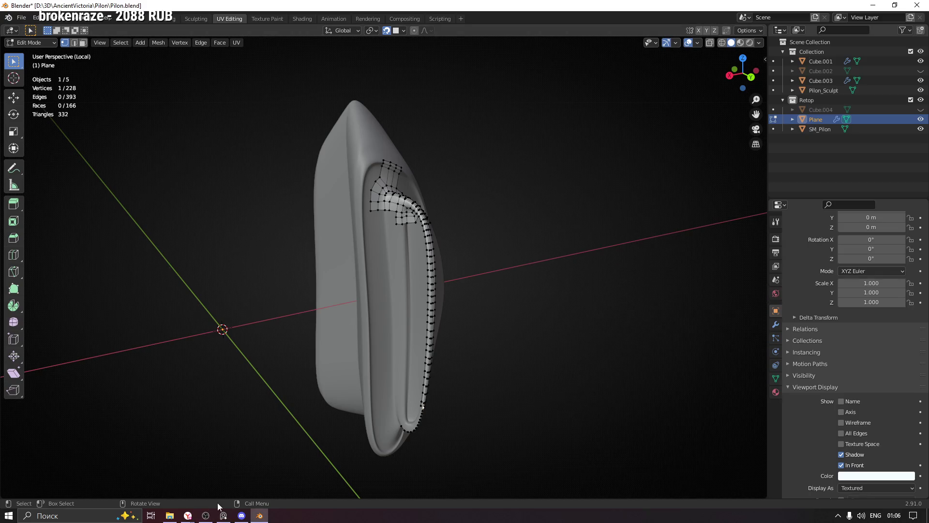
mouse_move(189, 514)
left_click(160, 479)
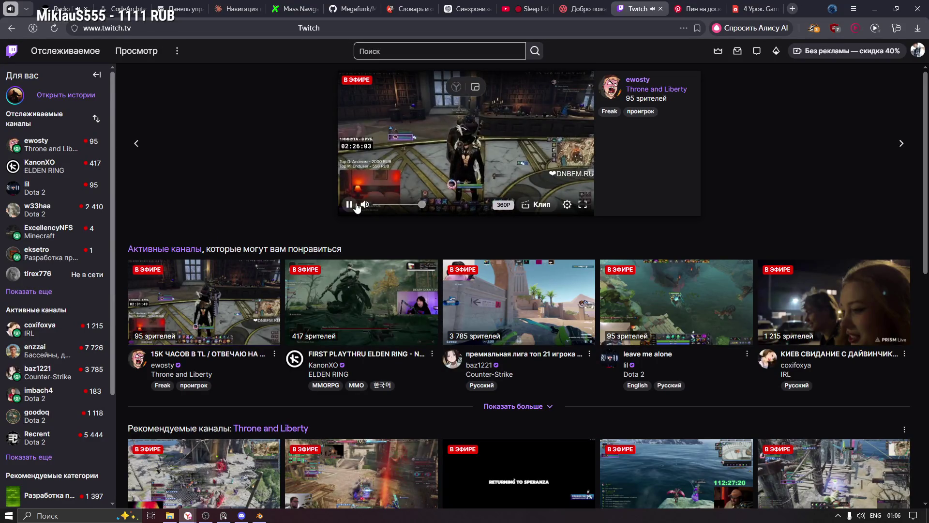
Pause the home page's featured stream and choose 'Панель управления автора' from the account menu.
left_click(349, 204)
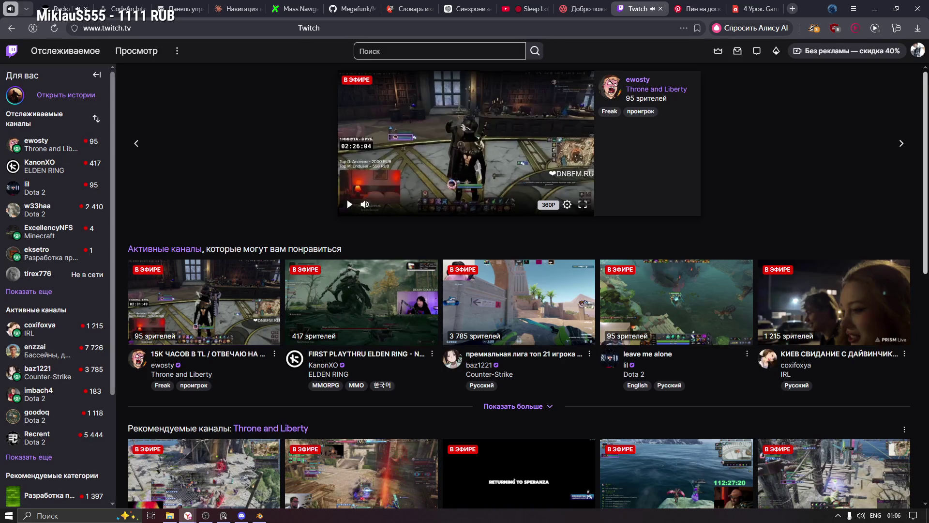
left_click(918, 50)
left_click(919, 51)
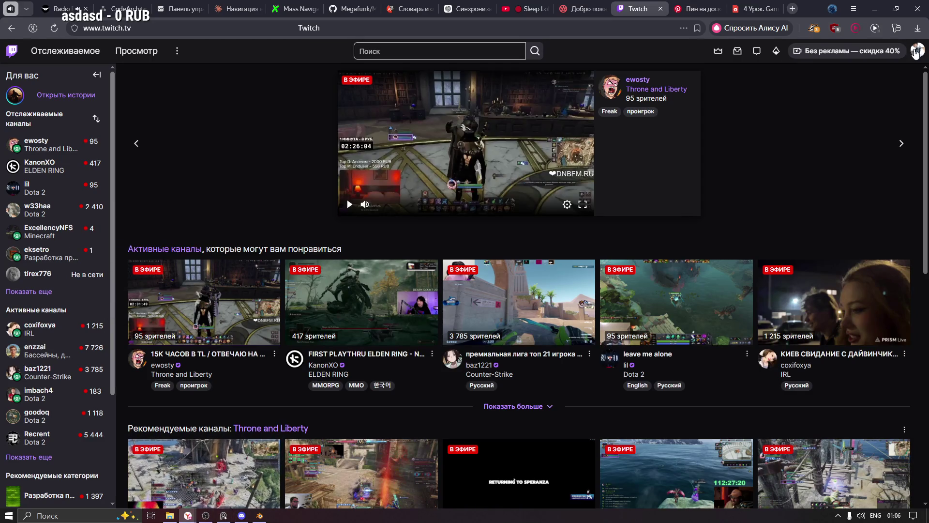
left_click(915, 54)
left_click(862, 120)
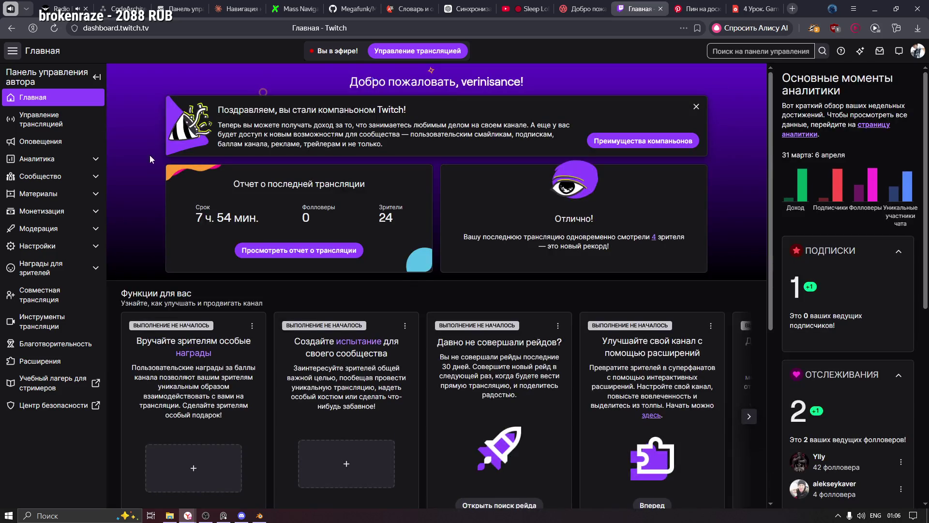
Open 'Управление трансляцией', pause the preview, and draft a /raid command in the chat box.
left_click(65, 121)
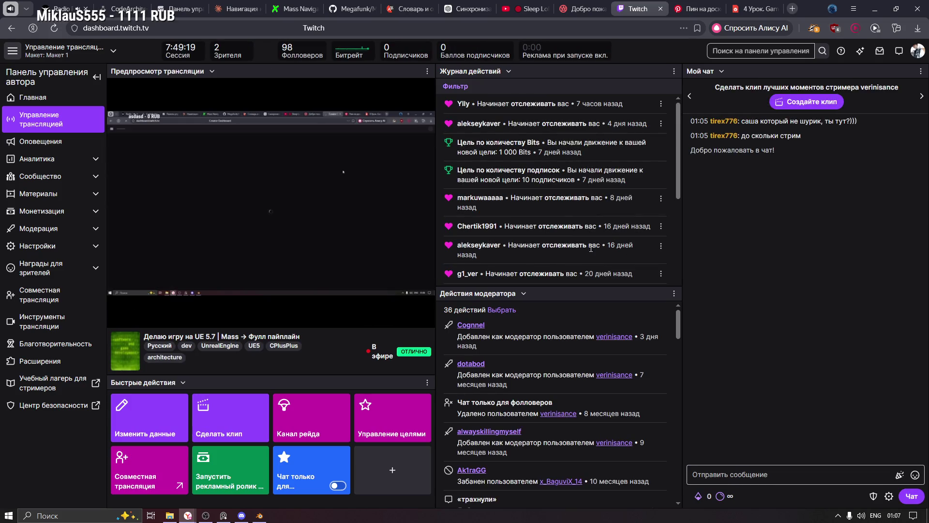
left_click(119, 316)
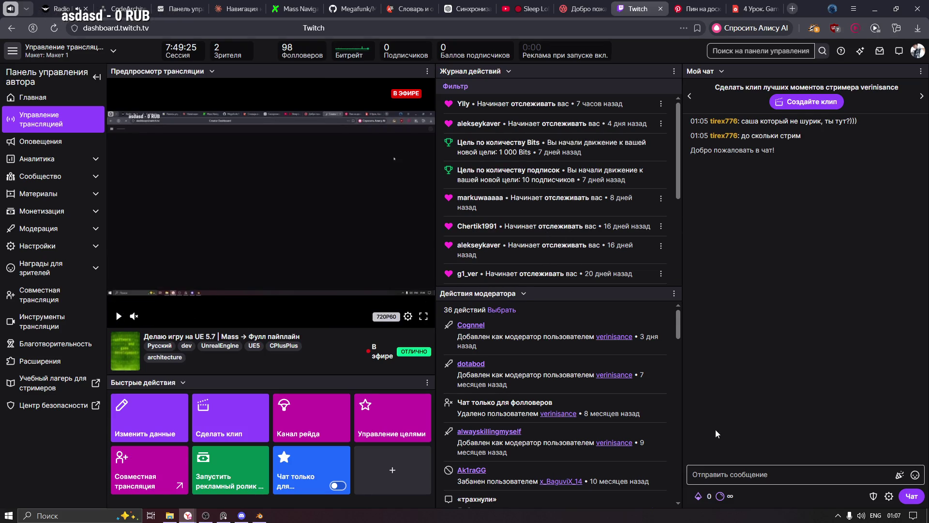
left_click(716, 468)
type("/ra")
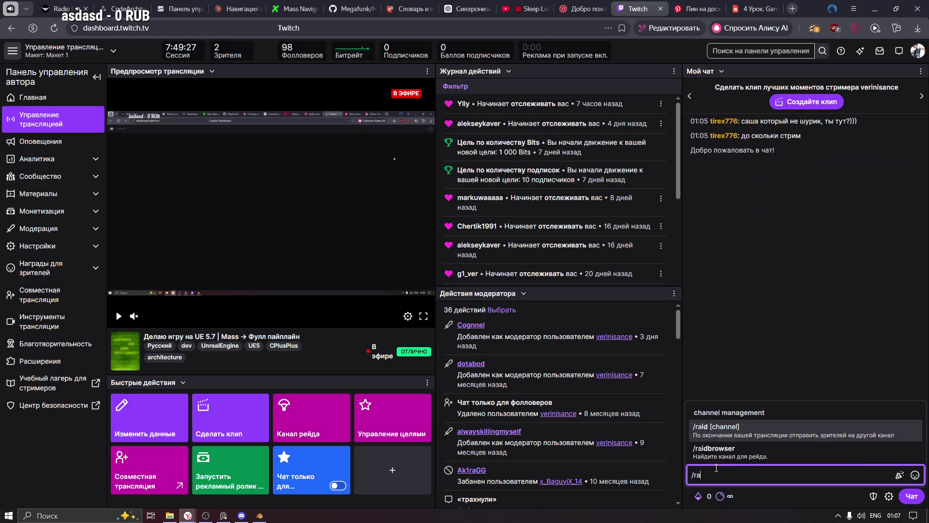
key("Tab")
type("@")
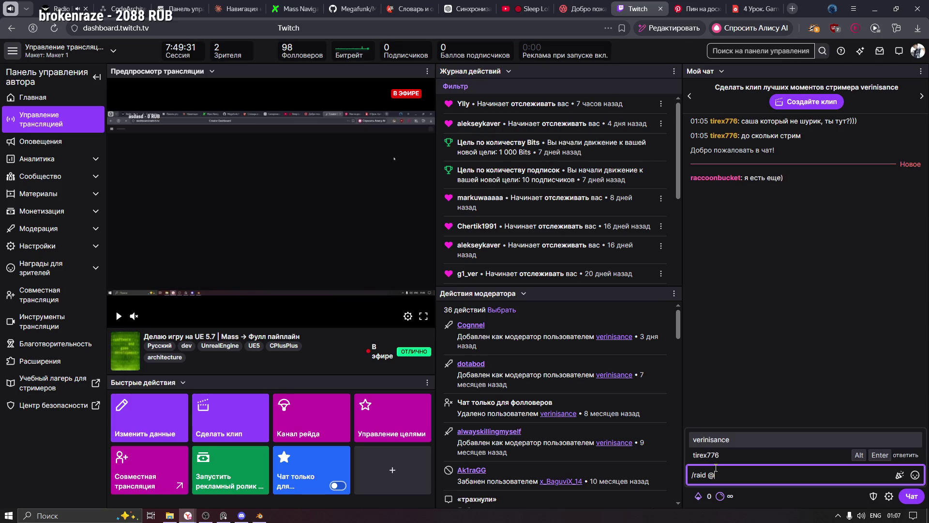
key("BackSpace")
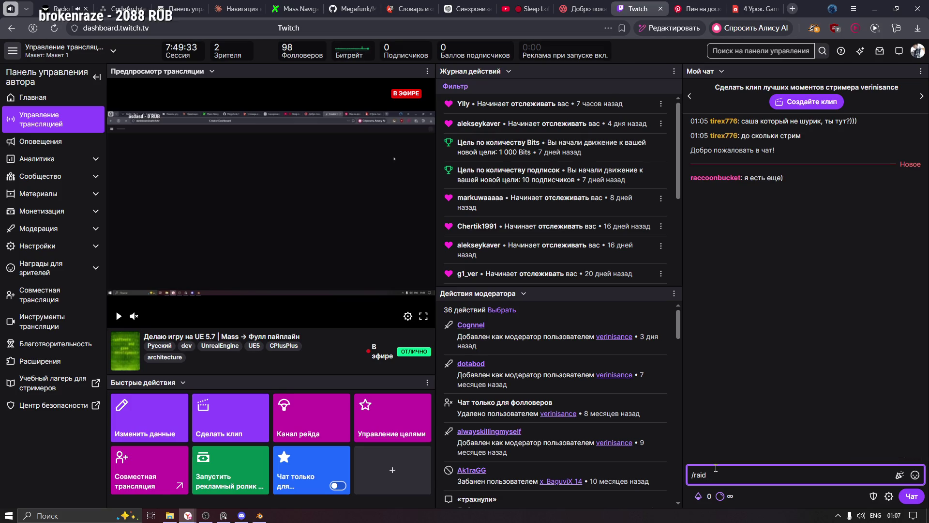
type("@es")
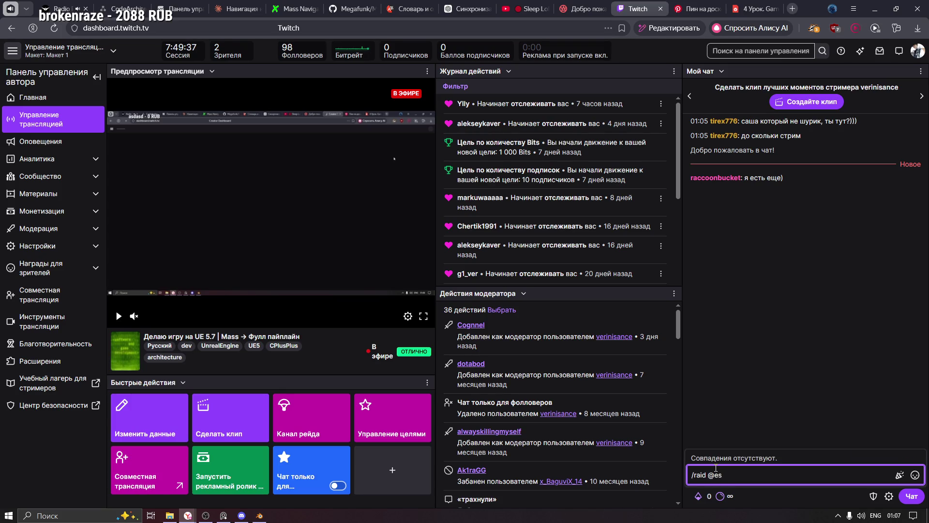
key("BackSpace")
key("BackSpace")
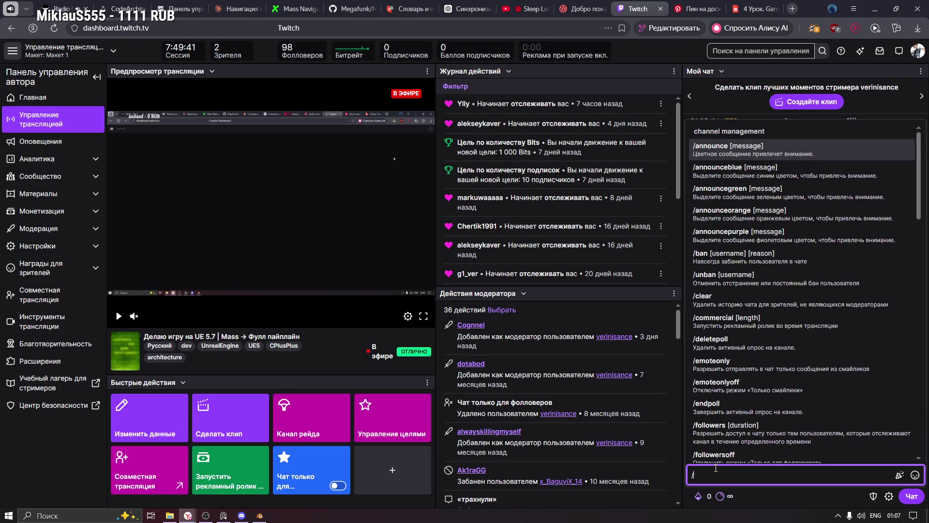
type("raid")
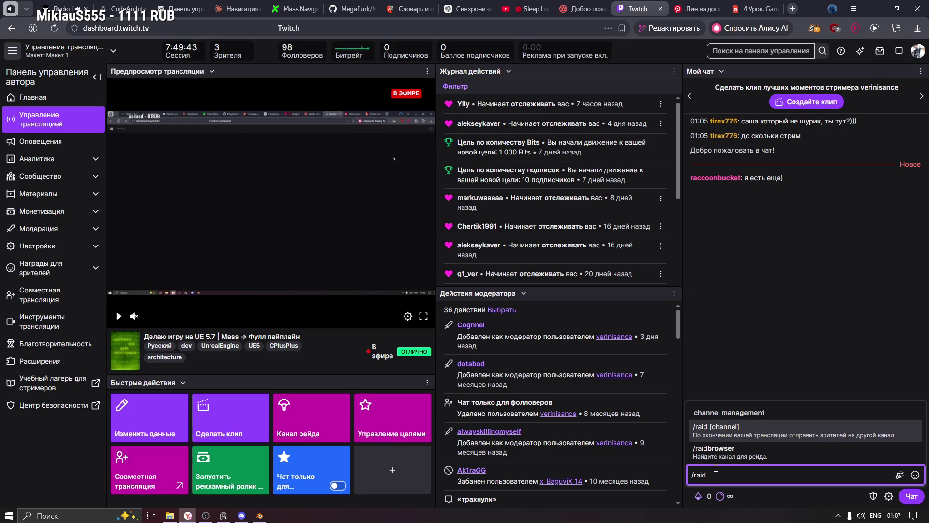
key("BackSpace")
key("BackSpace")
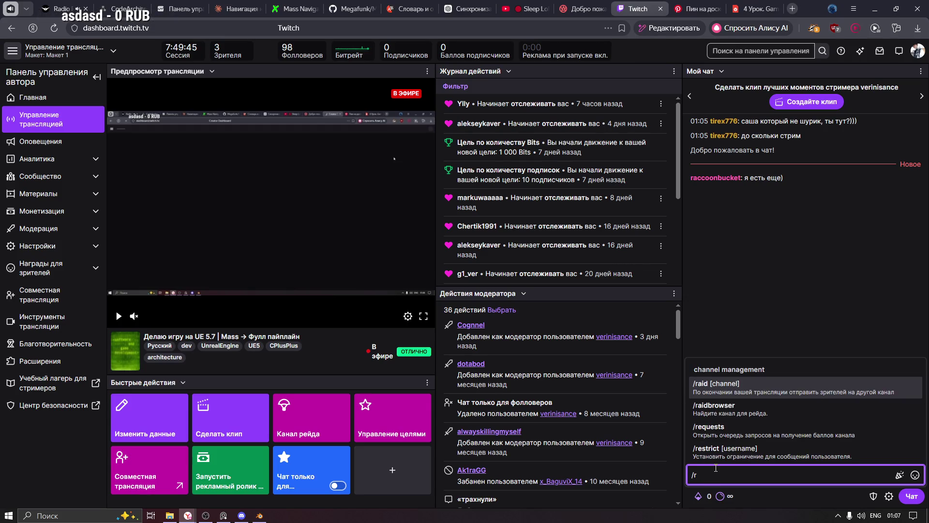